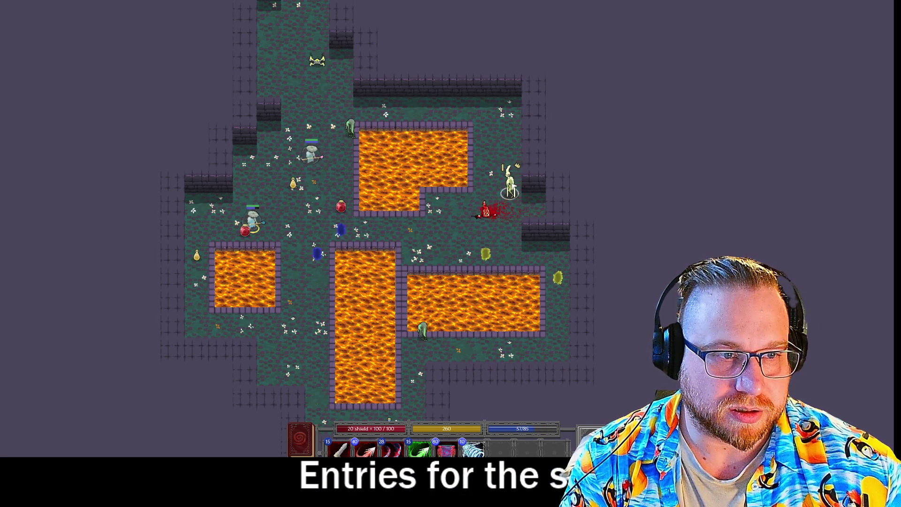
Step: Queue a Targeting Arrow and end the turn so the enemies move
{"action": "mouse_move", "coordinate": [511, 188]}
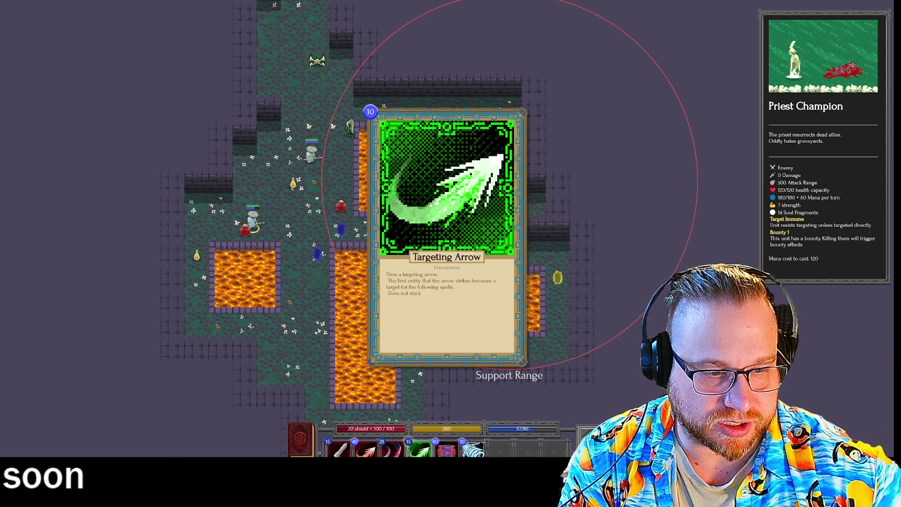
{"action": "left_click", "coordinate": [420, 449]}
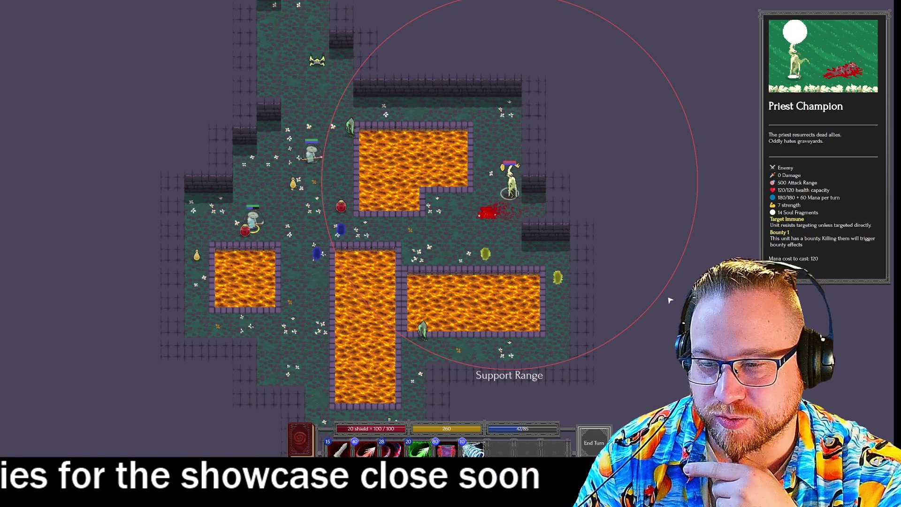
{"action": "key", "text": "space"}
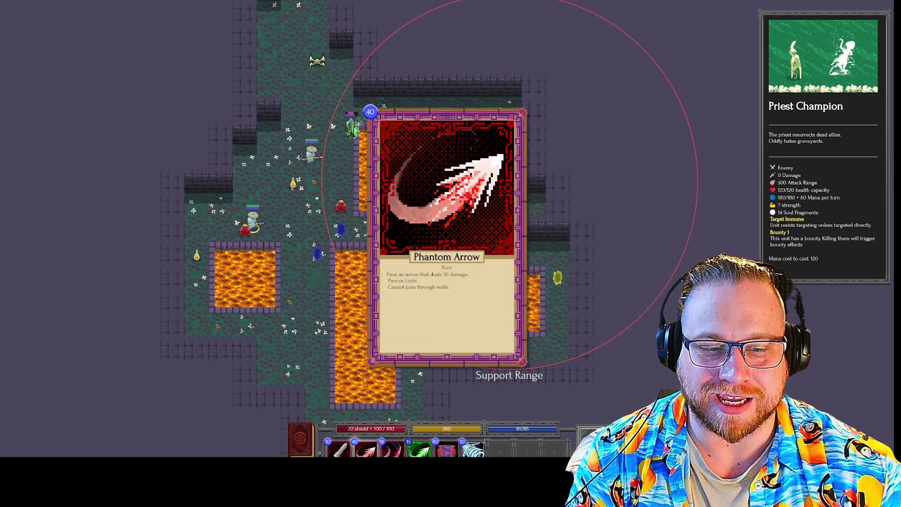
Step: Cast a Targeting Arrow plus Heavy Slash combo, dropping the Priest Champion to 90/120
{"action": "left_click", "coordinate": [392, 449]}
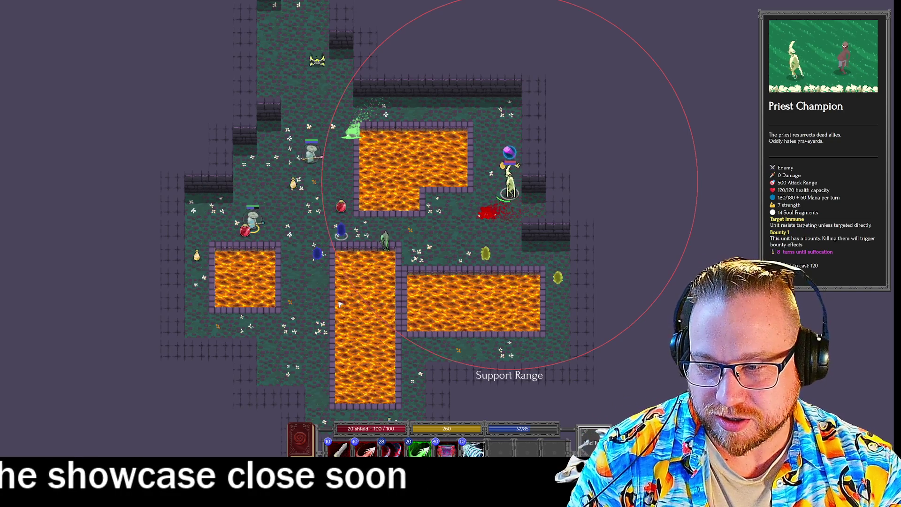
{"action": "mouse_move", "coordinate": [474, 449]}
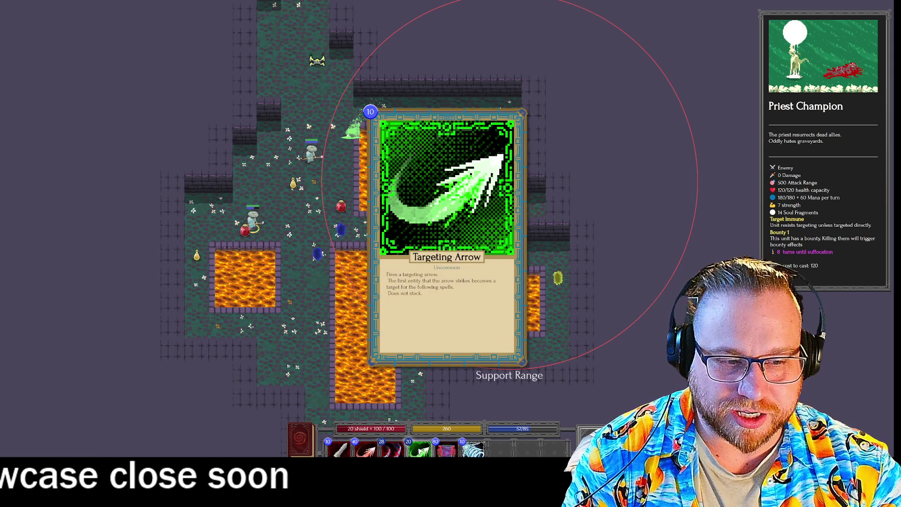
{"action": "left_click", "coordinate": [420, 449]}
{"action": "left_click", "coordinate": [392, 450]}
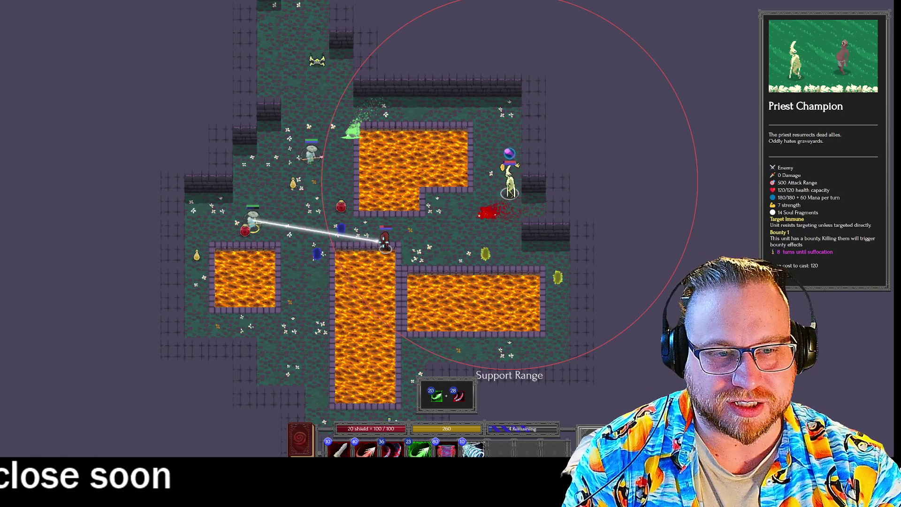
{"action": "left_click", "coordinate": [384, 243]}
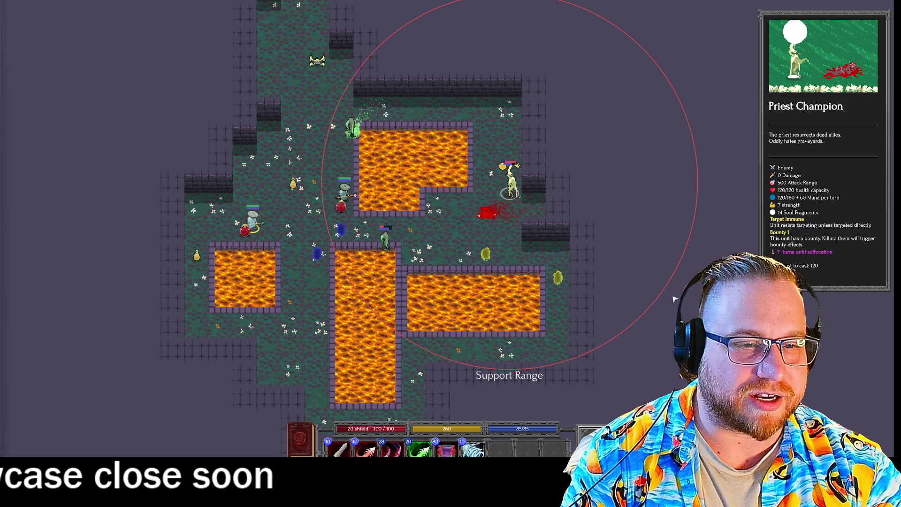
{"action": "left_click", "coordinate": [421, 449]}
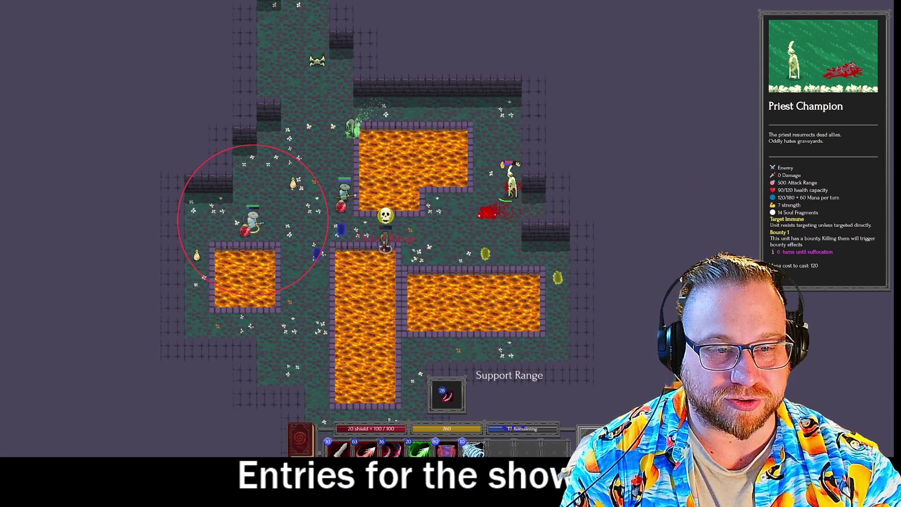
Step: Cast on the Priest Champion, queue Targeting Arrow with Rend, and fire a Phantom Arrow at it
{"action": "left_click", "coordinate": [448, 399]}
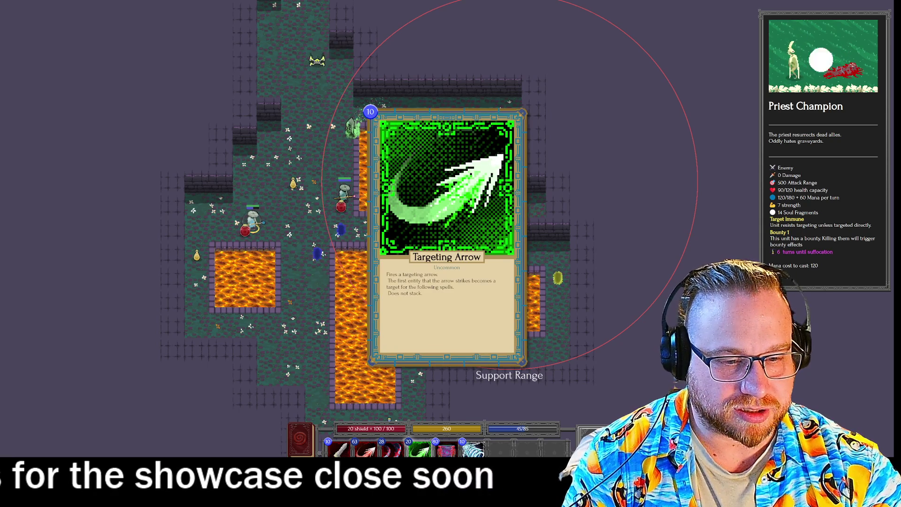
{"action": "key", "text": "4"}
{"action": "key", "text": "1"}
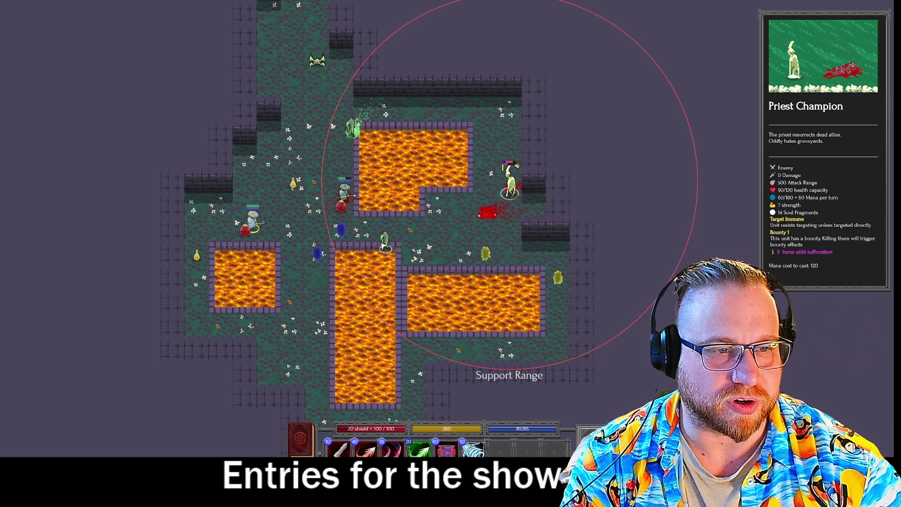
{"action": "mouse_move", "coordinate": [367, 450]}
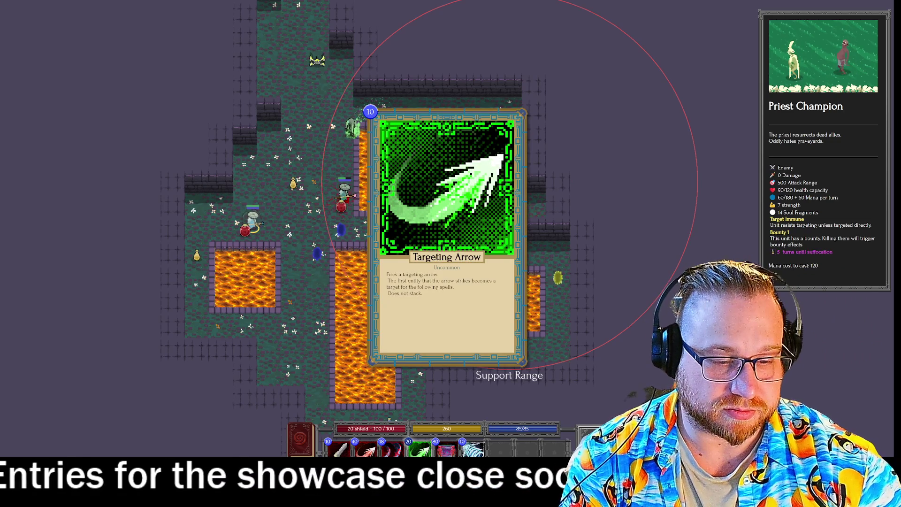
{"action": "left_click", "coordinate": [366, 449]}
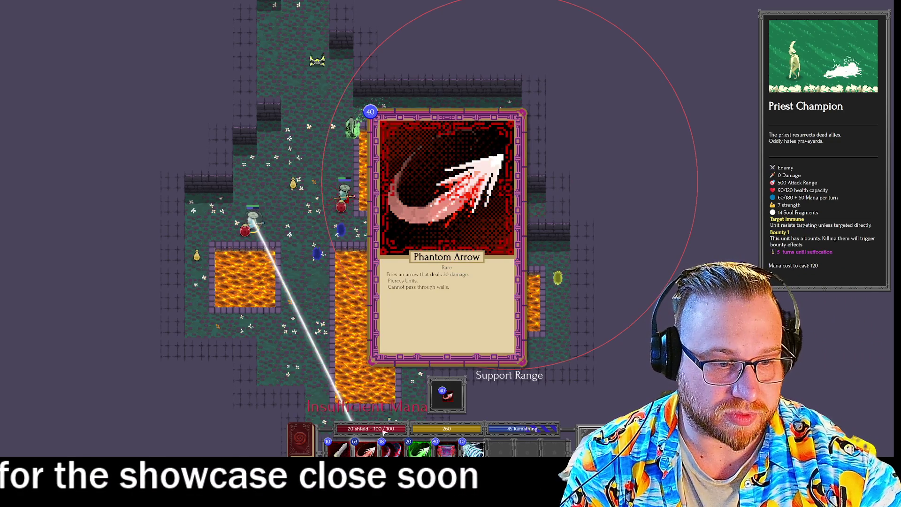
{"action": "left_click", "coordinate": [510, 187]}
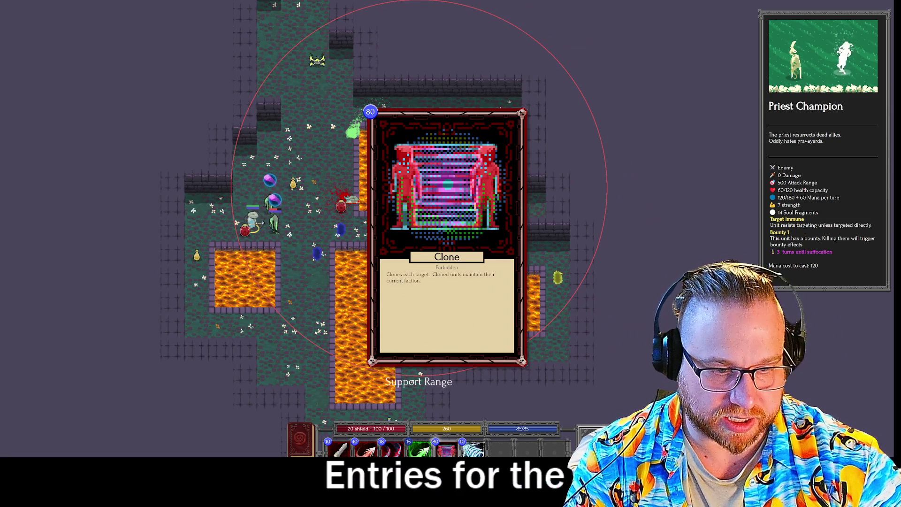
Step: Swap a queued Phantom Arrow for a Push spell
{"action": "left_click", "coordinate": [391, 450]}
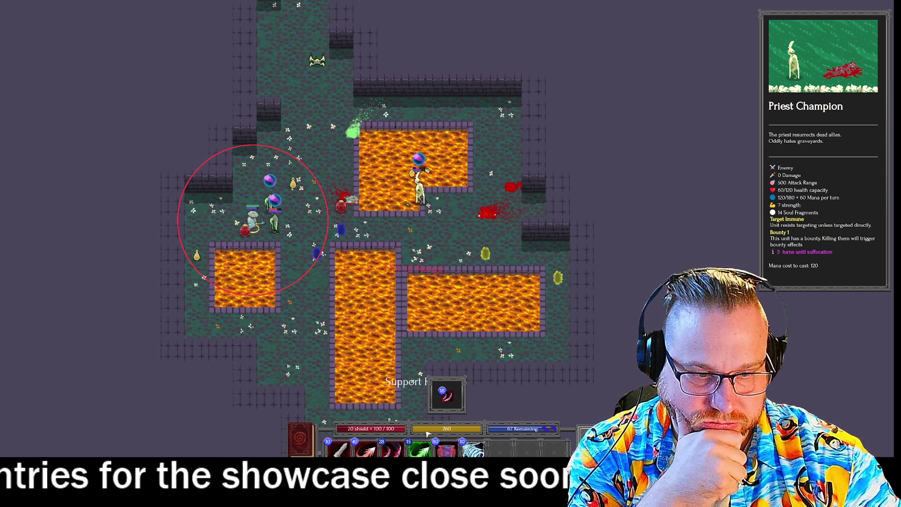
{"action": "left_click", "coordinate": [447, 394]}
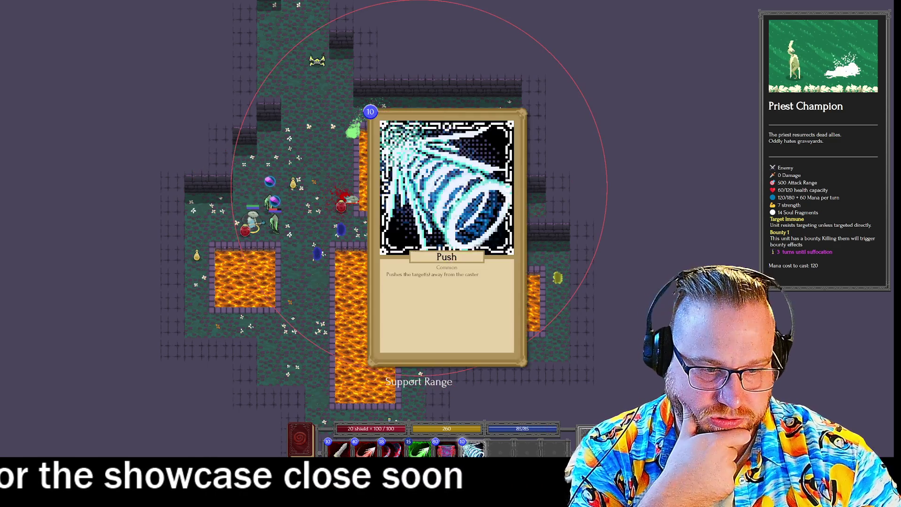
{"action": "key", "text": "6"}
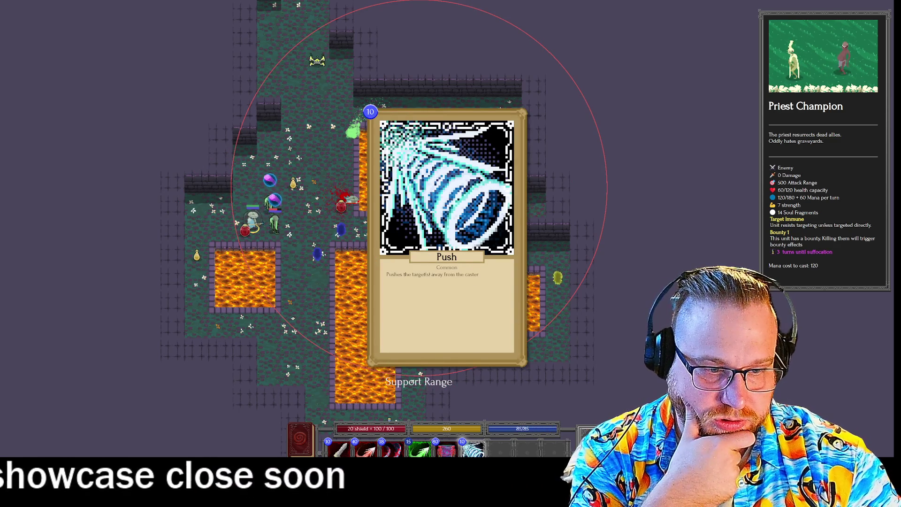
{"action": "left_click", "coordinate": [277, 214]}
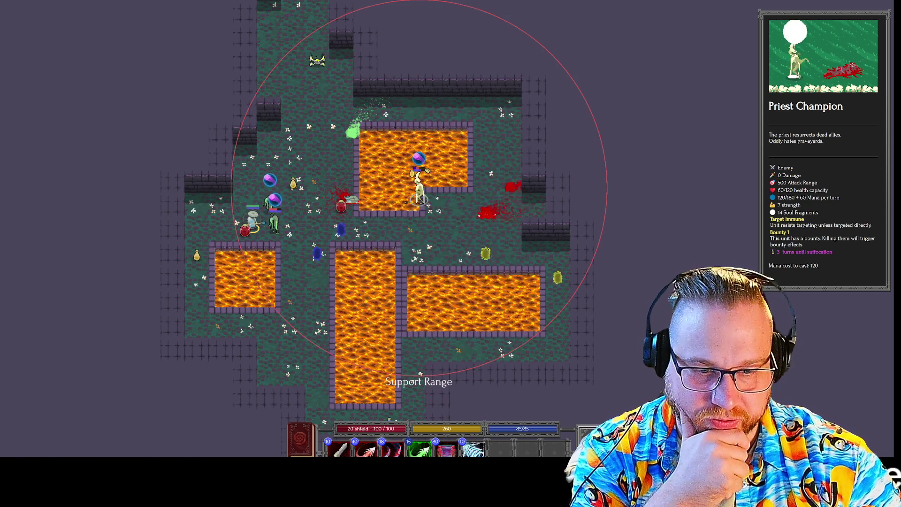
Step: Cast Heavy Slash twice plus Phantom Arrow on the Priest Champion, then pause the game
{"action": "key", "text": "1"}
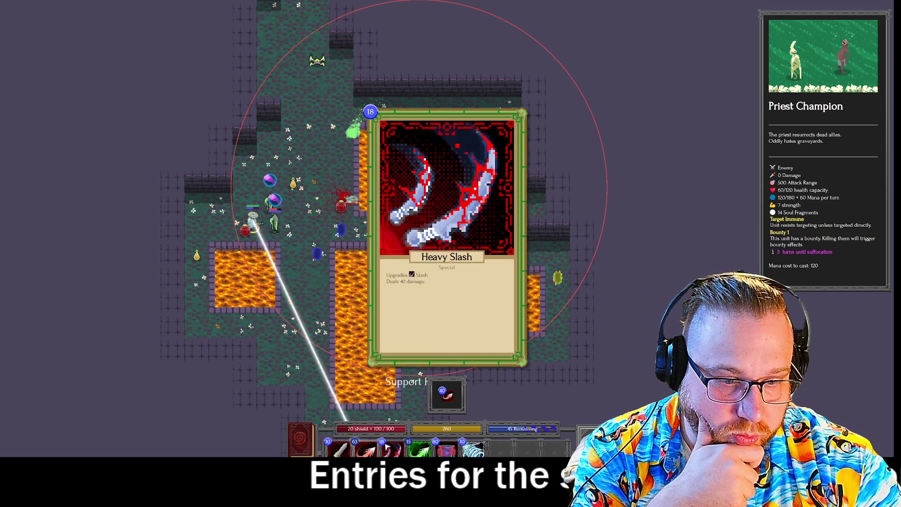
{"action": "left_click", "coordinate": [388, 449]}
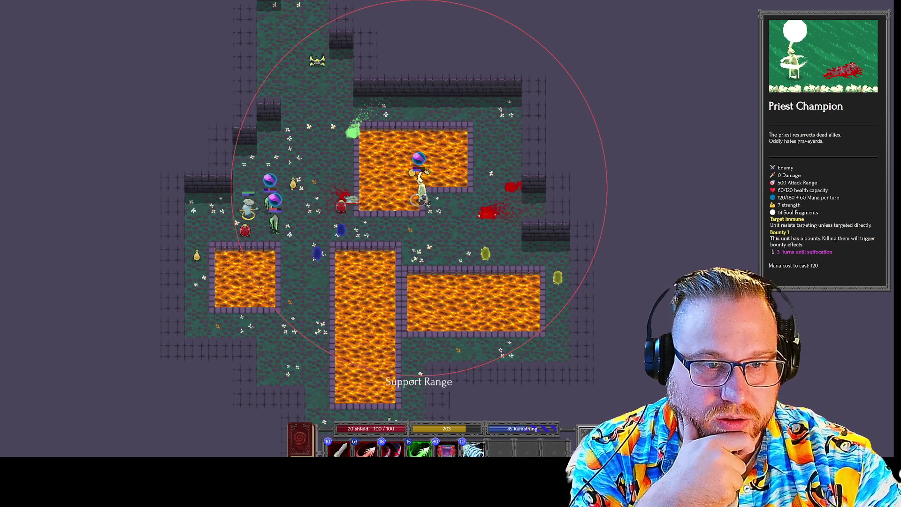
{"action": "mouse_move", "coordinate": [388, 450]}
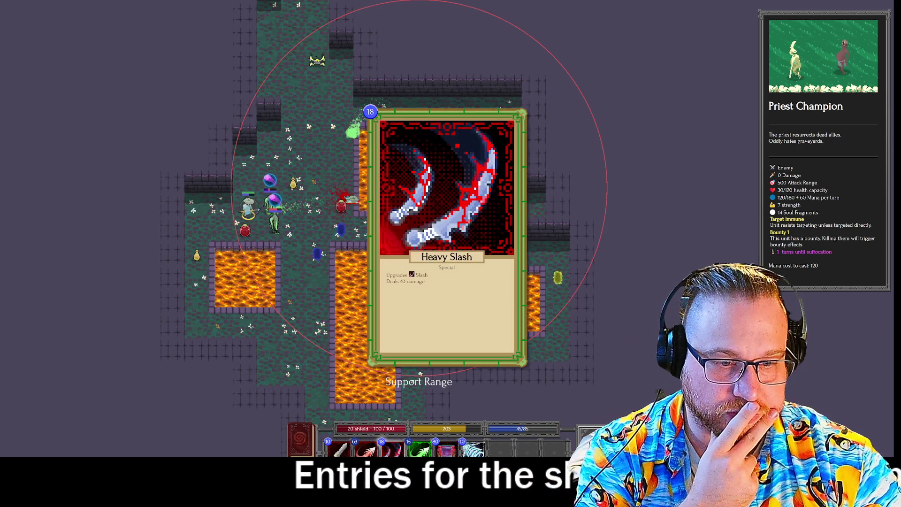
{"action": "left_click", "coordinate": [388, 450]}
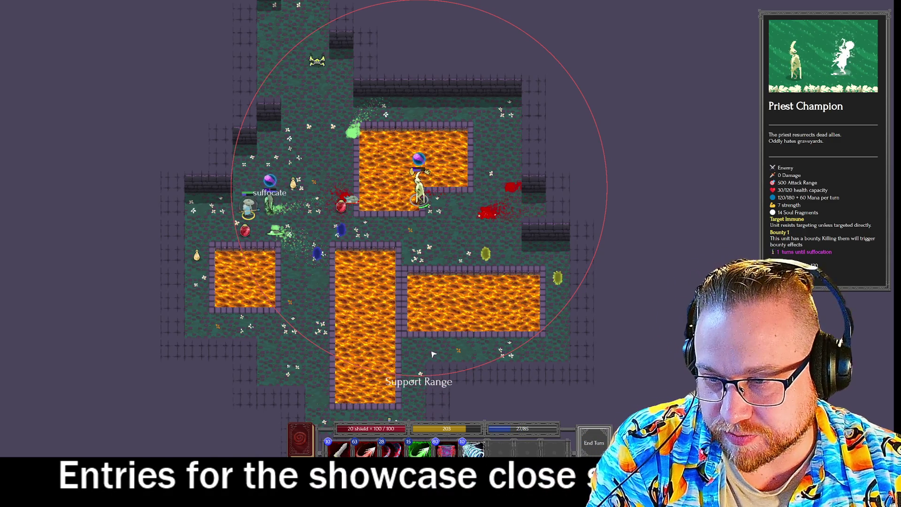
{"action": "left_click", "coordinate": [339, 450]}
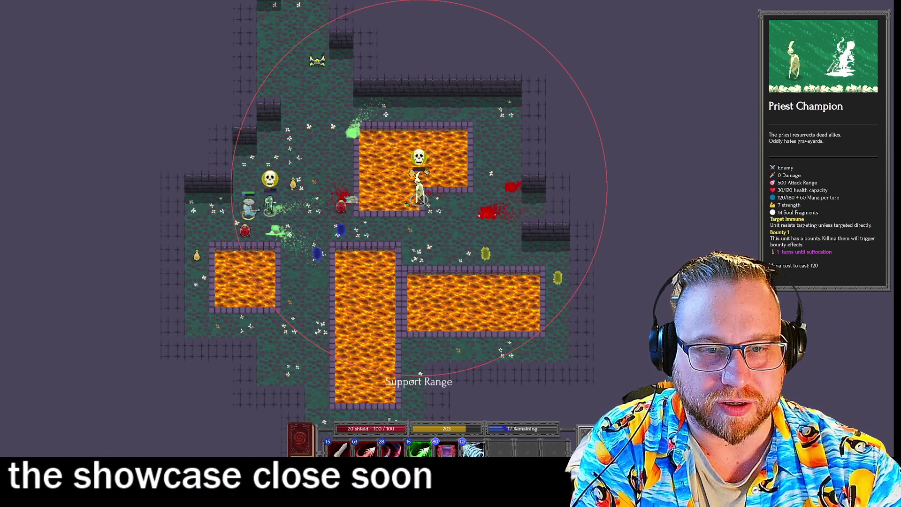
{"action": "left_click", "coordinate": [427, 170]}
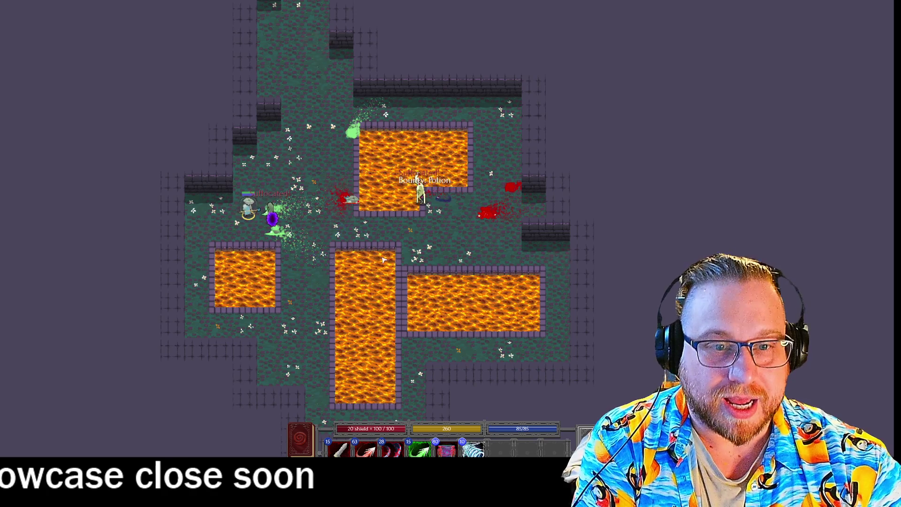
{"action": "key", "text": "Escape"}
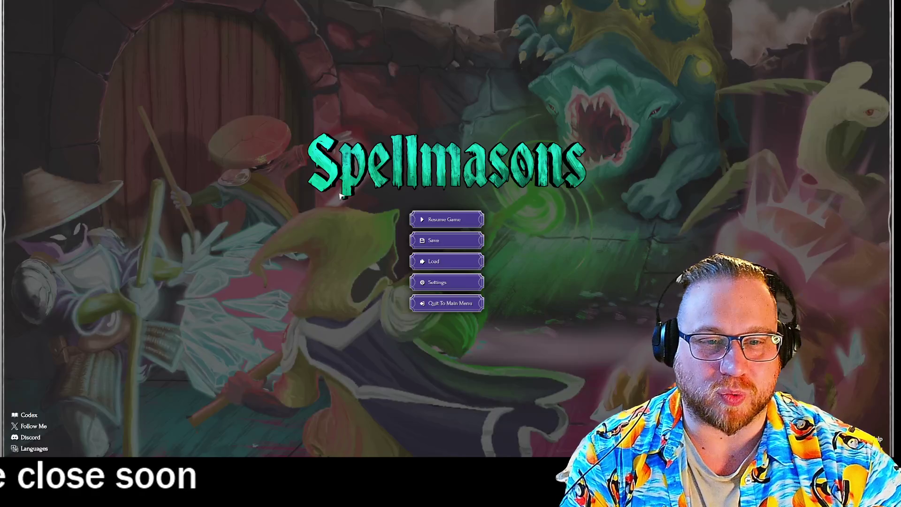
Step: Save the run, overwriting the existing save file
{"action": "left_click", "coordinate": [432, 241]}
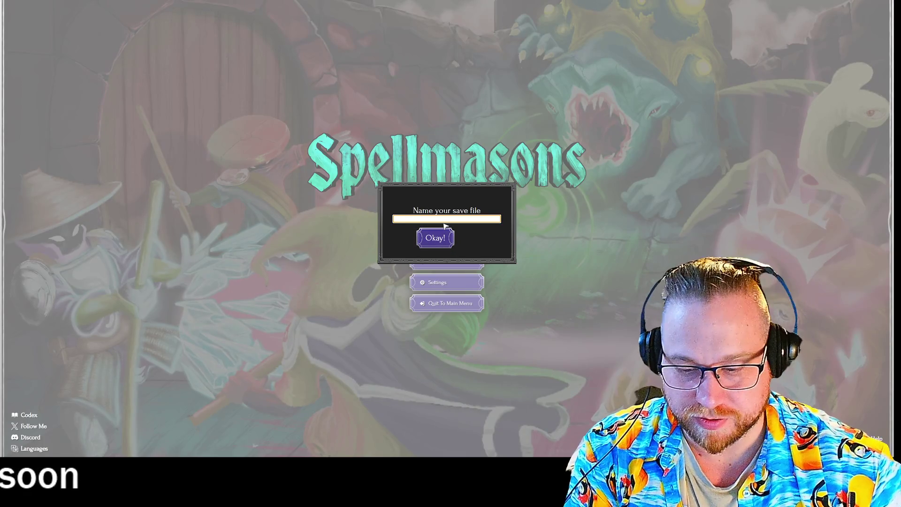
{"action": "type", "text": "dddd"}
{"action": "key", "text": "Return"}
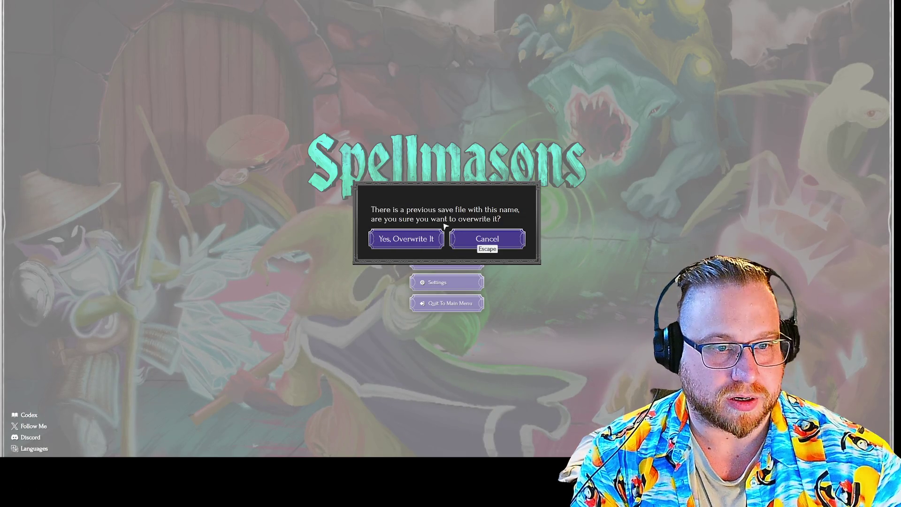
{"action": "left_click", "coordinate": [400, 239]}
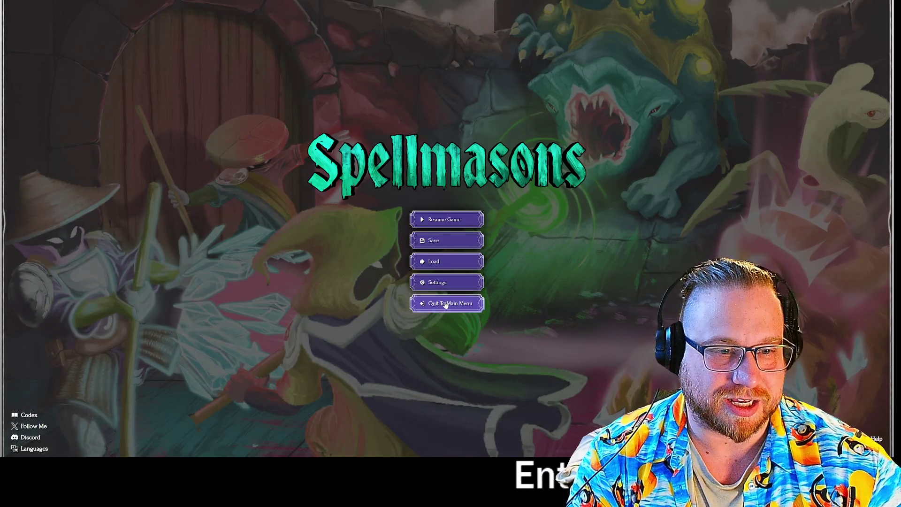
Step: Quit to the main menu and then exit Spellmasons to the desktop
{"action": "left_click", "coordinate": [446, 304]}
{"action": "left_click", "coordinate": [414, 241]}
{"action": "left_click", "coordinate": [438, 285]}
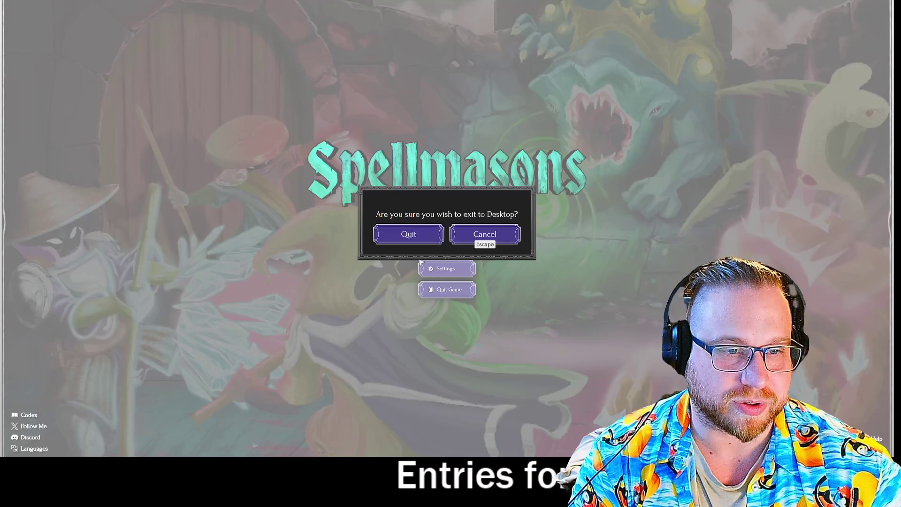
{"action": "left_click", "coordinate": [406, 238]}
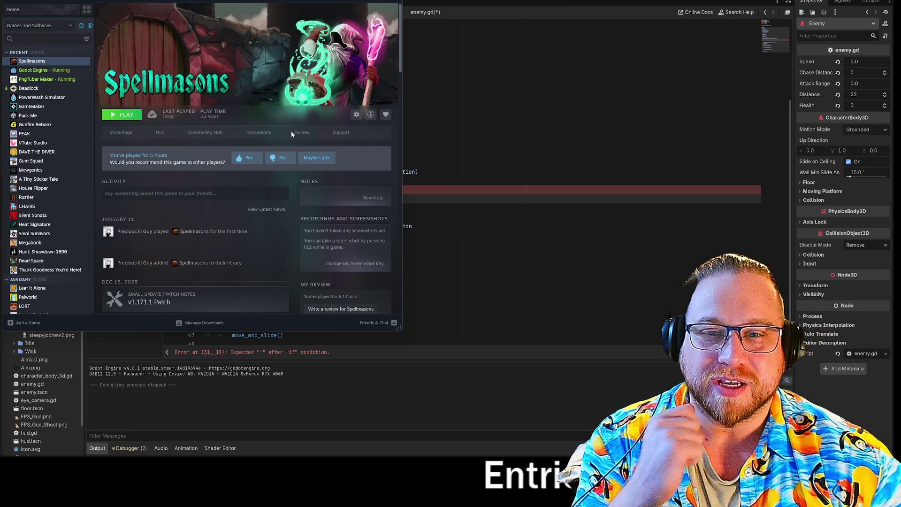
Step: Switch from the Steam library back to the Godot editor with Alt+Tab
{"action": "key", "text": "alt+Tab"}
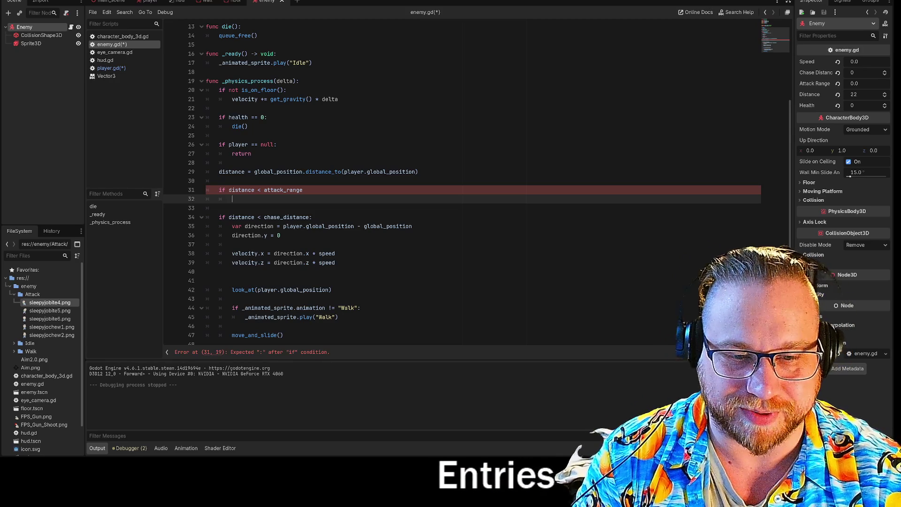
Step: Place the caret at the end of the 'if distance < attack_range' line
{"action": "left_click", "coordinate": [303, 190]}
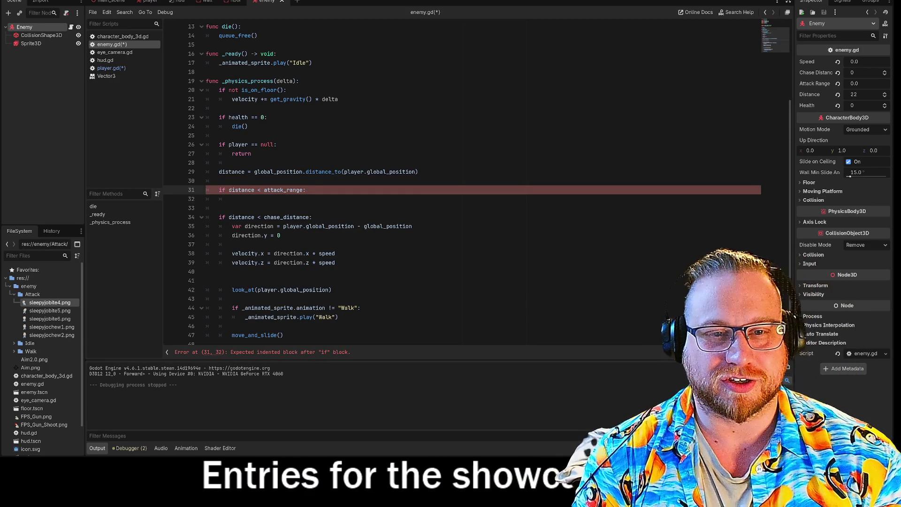
Step: End the attack_range condition with a colon and launch the game with F5
{"action": "type", "text": ":"}
{"action": "key", "text": "Down"}
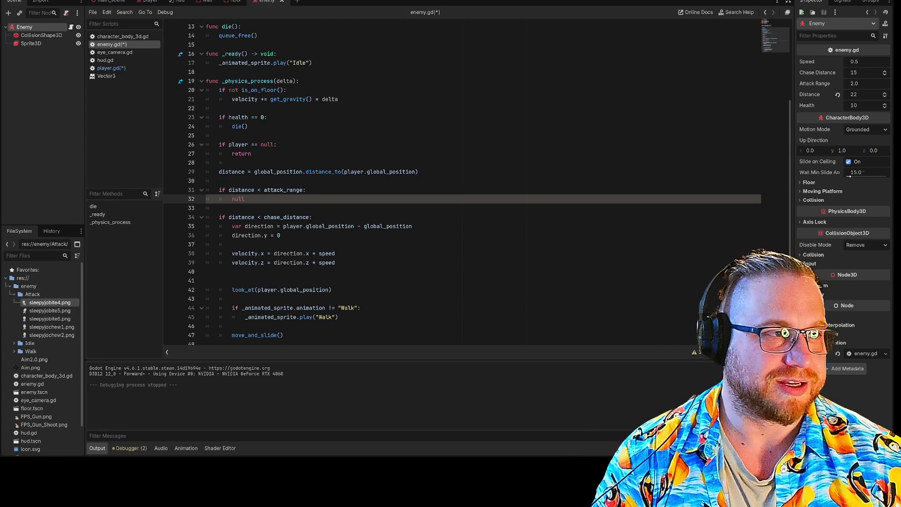
{"action": "key", "text": "F5"}
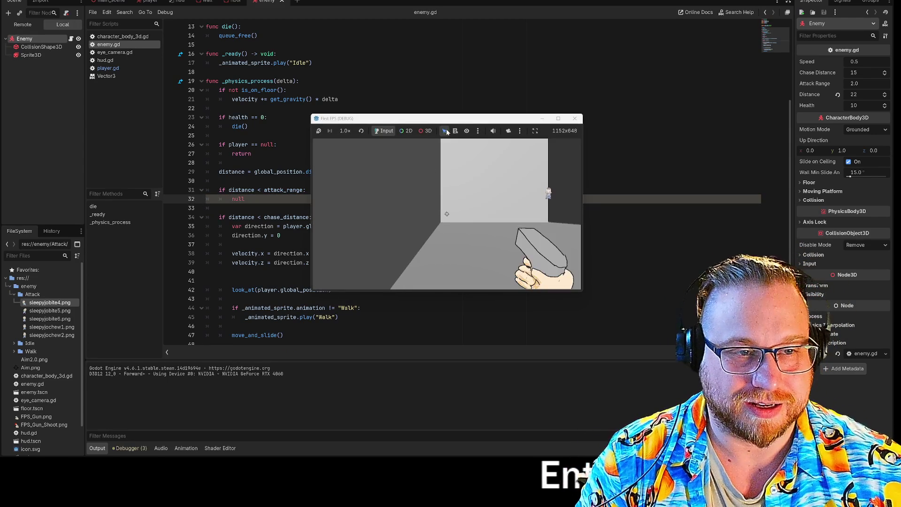
Step: Move and enlarge the game window, shoot repeatedly at the enemy, then stop with F8
{"action": "mouse_move", "coordinate": [469, 123]}
{"action": "left_mouse_down"}
{"action": "mouse_move", "coordinate": [193, 66]}
{"action": "mouse_move", "coordinate": [147, 0]}
{"action": "left_mouse_up"}
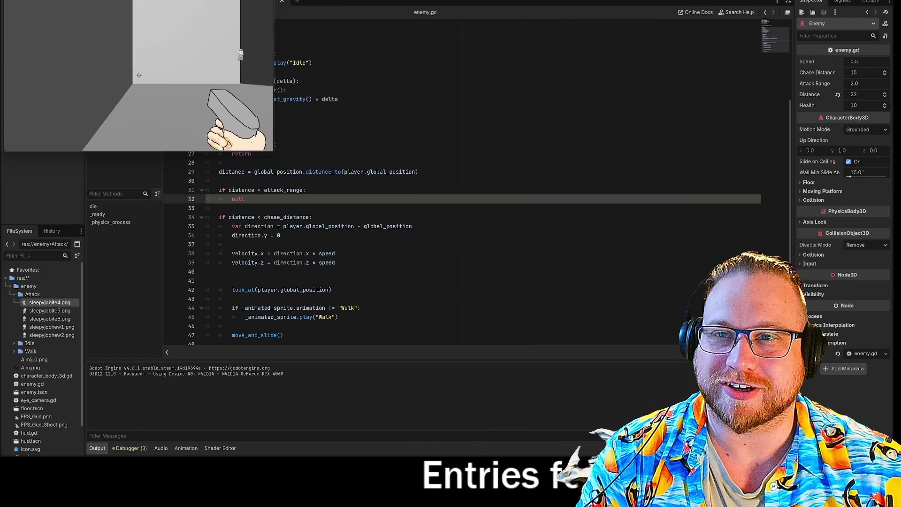
{"action": "mouse_move", "coordinate": [272, 153]}
{"action": "left_mouse_down"}
{"action": "mouse_move", "coordinate": [684, 402]}
{"action": "mouse_move", "coordinate": [661, 388]}
{"action": "left_mouse_up"}
{"action": "left_click", "coordinate": [331, 201]}
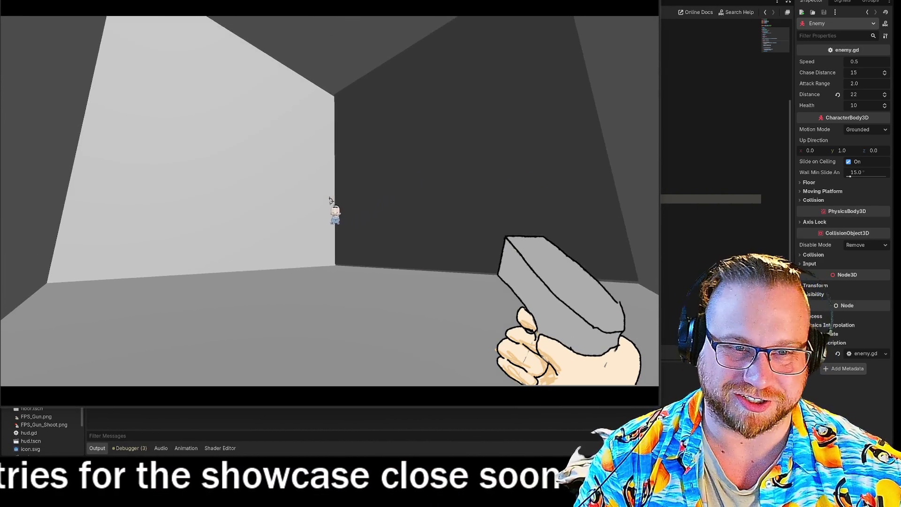
{"action": "left_click", "coordinate": [330, 202]}
{"action": "left_click", "coordinate": [330, 202]}
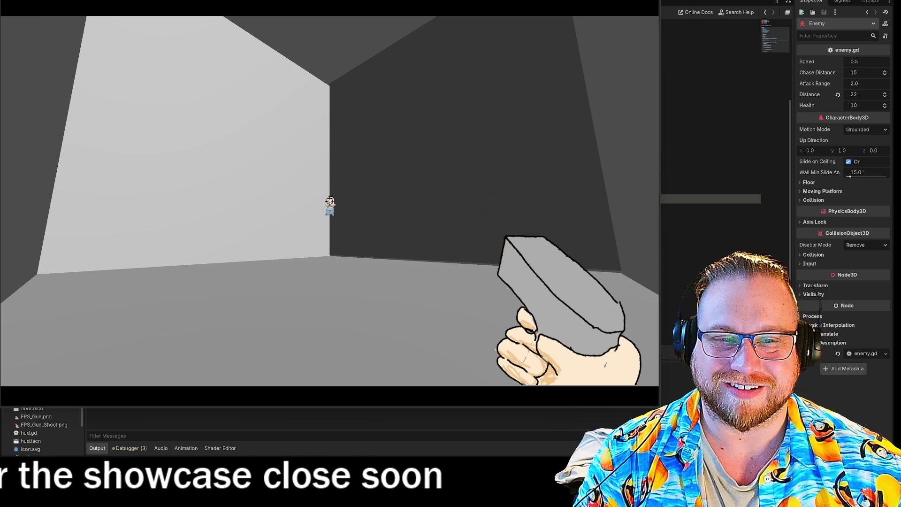
{"action": "left_click", "coordinate": [330, 202]}
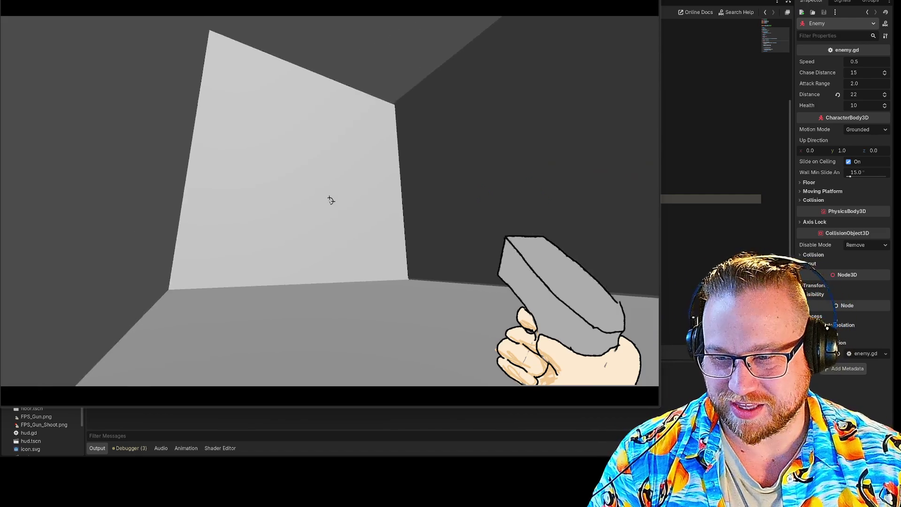
{"action": "left_click", "coordinate": [327, 201]}
{"action": "left_click", "coordinate": [330, 201]}
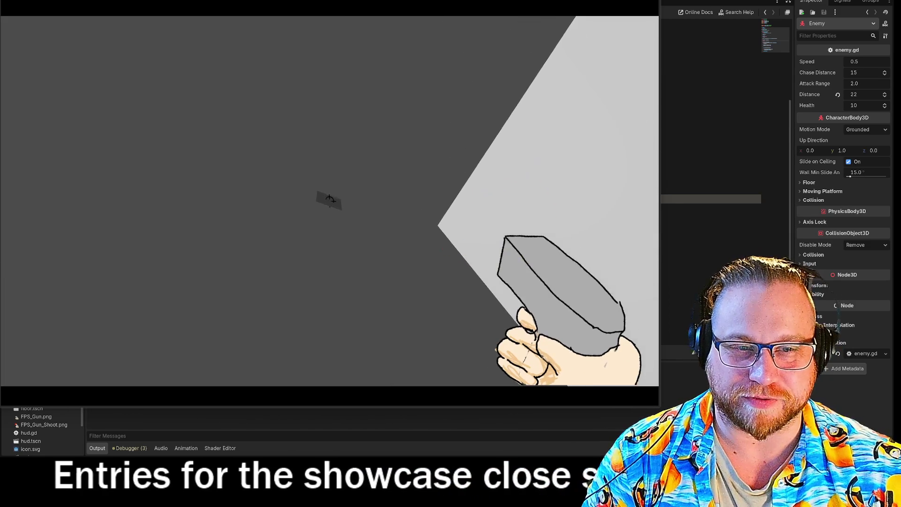
{"action": "left_click", "coordinate": [330, 201]}
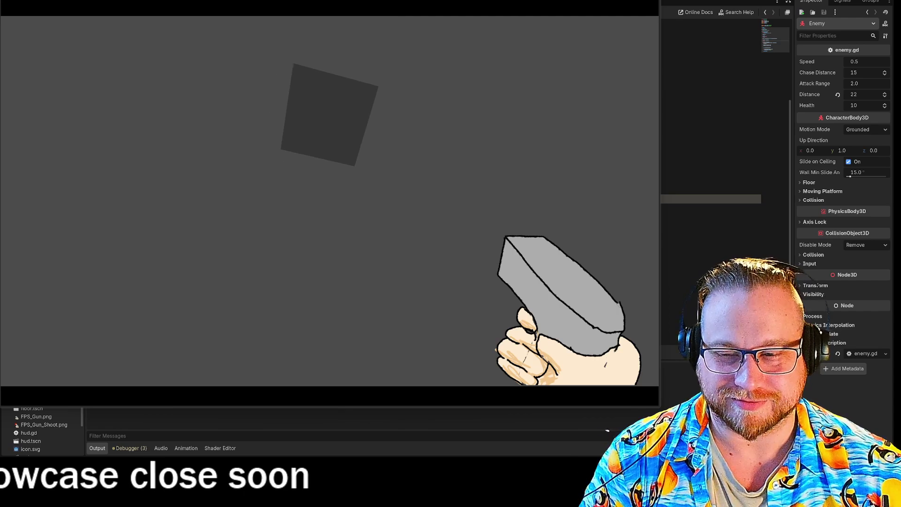
{"action": "left_click", "coordinate": [330, 201]}
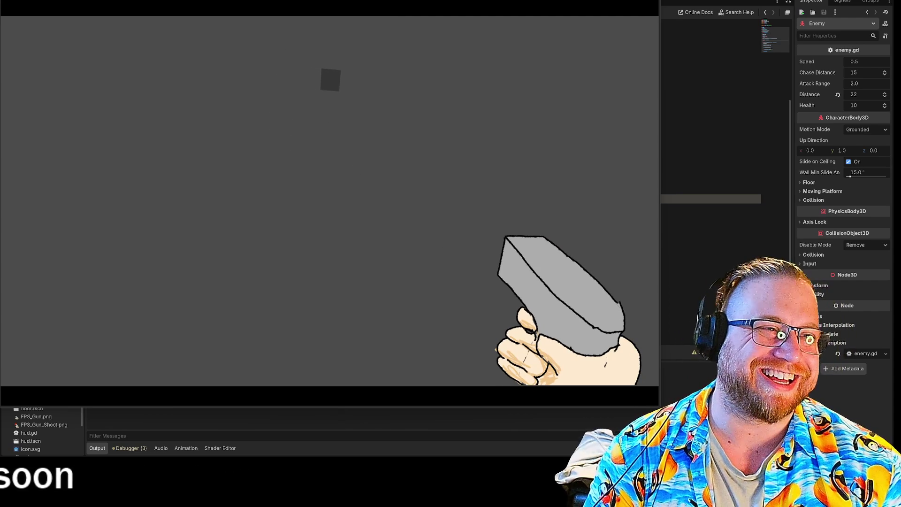
{"action": "key", "text": "F8"}
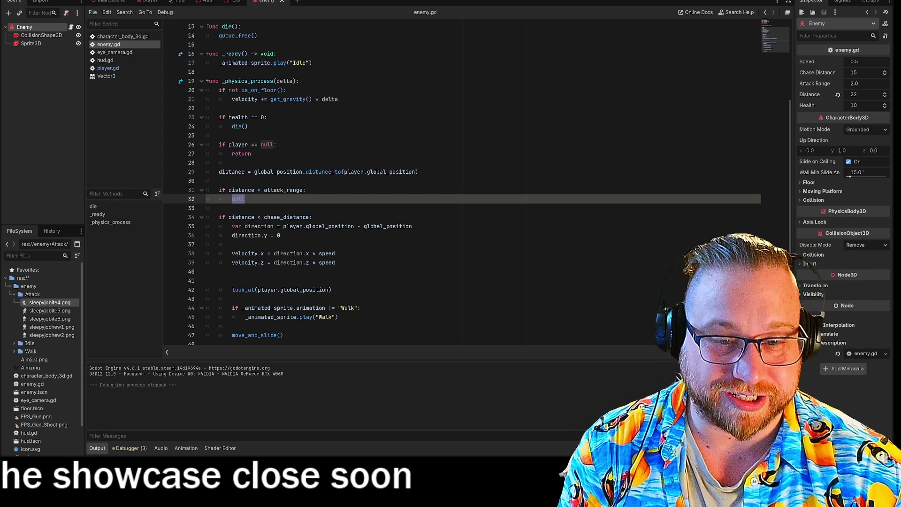
Step: Write _animated_sprite.play("Attack") in the attack branch using autocomplete, then start a new line
{"action": "type", "text": "_an"}
{"action": "key", "text": "Return"}
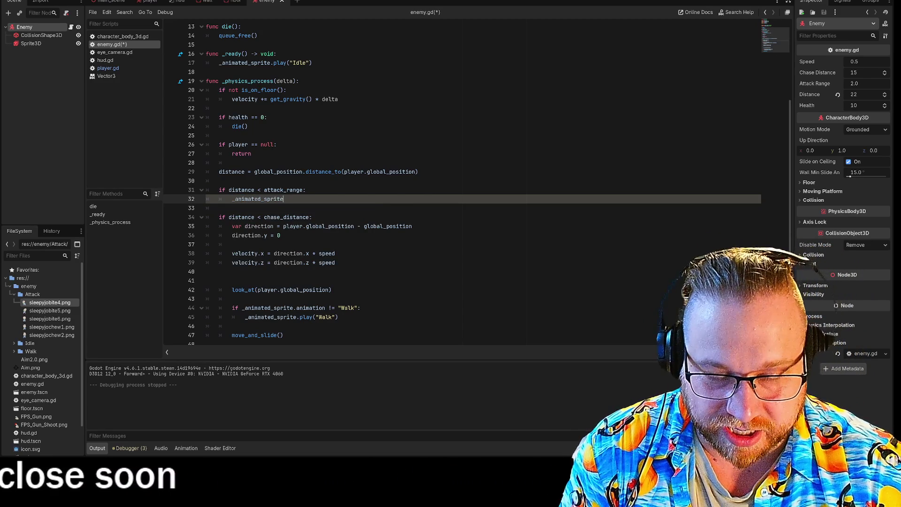
{"action": "type", "text": ".play"}
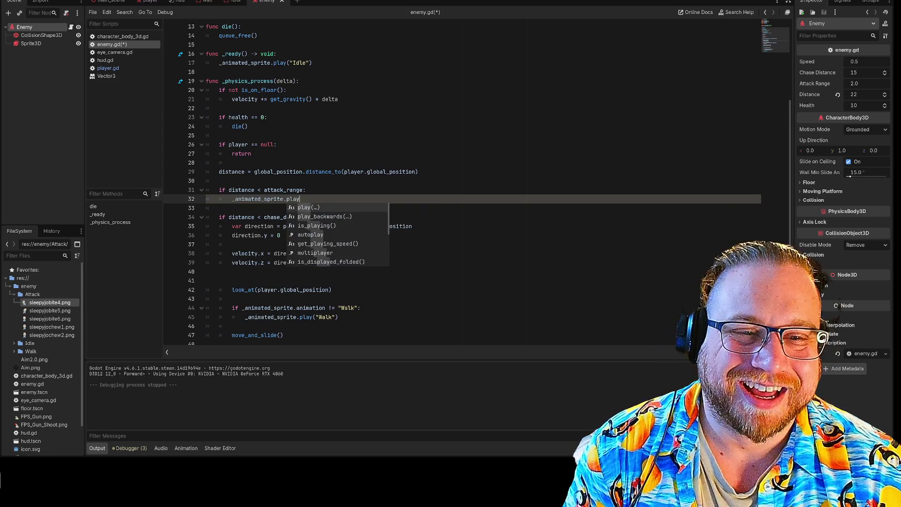
{"action": "key", "text": "Return"}
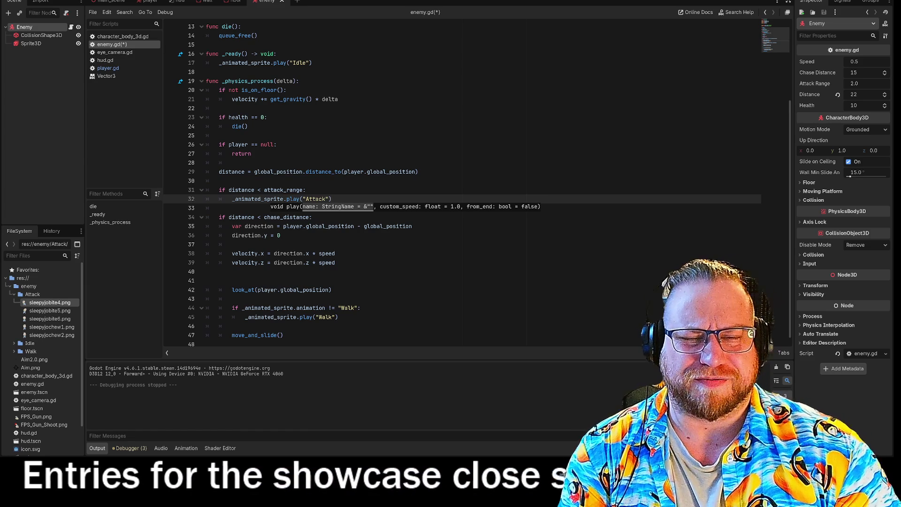
{"action": "key", "text": "Return"}
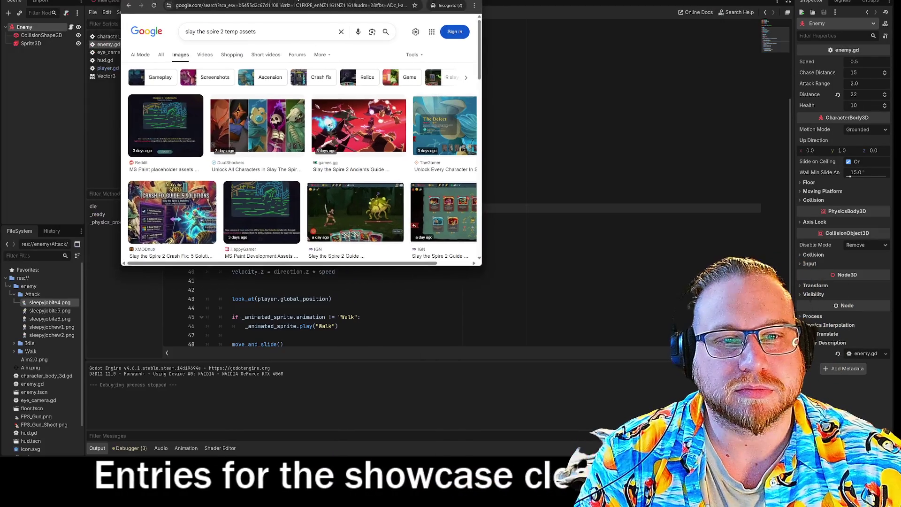
Step: Enlarge the browser and preview the Reddit, IGN Beginner's Guide, Ancients Guide and Regent images
{"action": "mouse_move", "coordinate": [414, 257]}
{"action": "left_mouse_down"}
{"action": "mouse_move", "coordinate": [652, 389]}
{"action": "mouse_move", "coordinate": [674, 429]}
{"action": "left_mouse_up"}
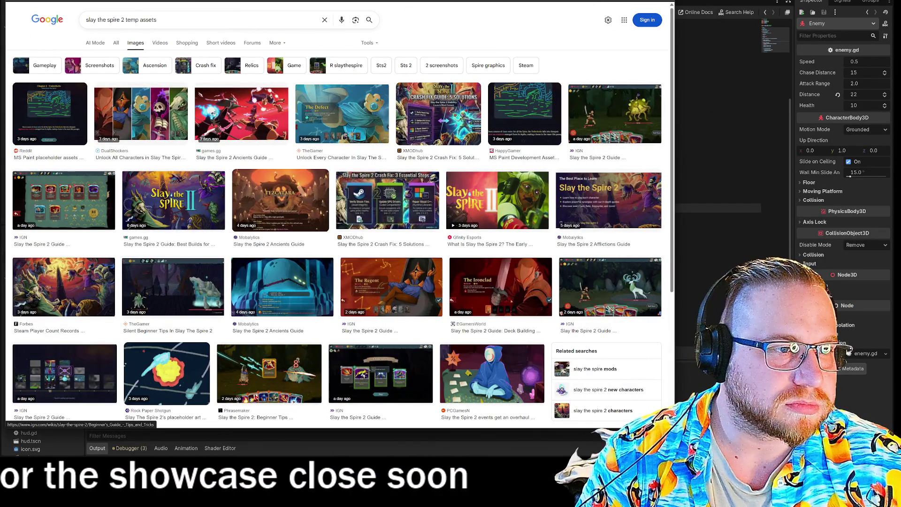
{"action": "left_click", "coordinate": [50, 113]}
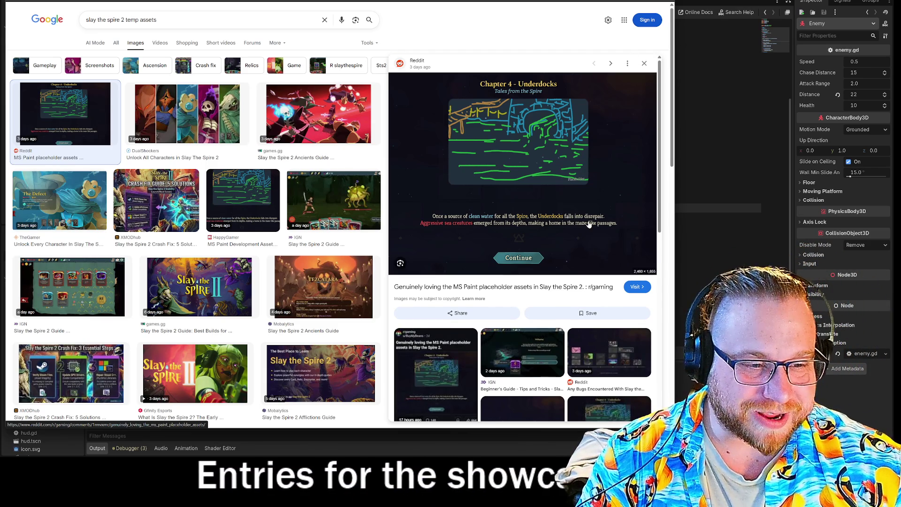
{"action": "scroll", "coordinate": [528, 331], "scroll_direction": "down", "scroll_amount": 1}
{"action": "left_click", "coordinate": [529, 331]}
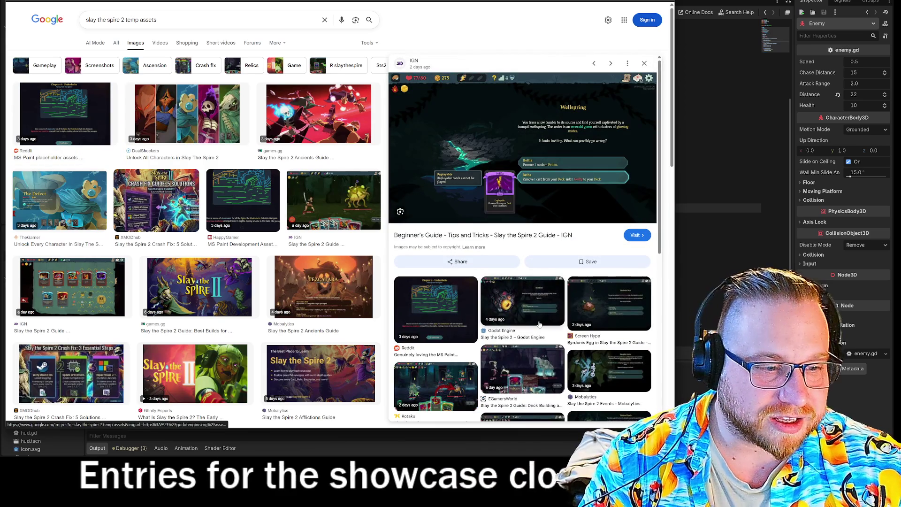
{"action": "scroll", "coordinate": [611, 375], "scroll_direction": "down", "scroll_amount": 4}
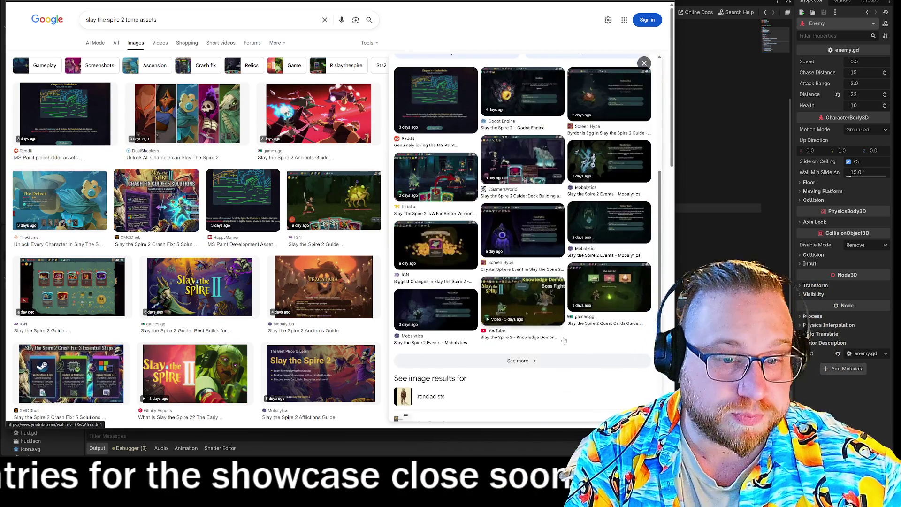
{"action": "scroll", "coordinate": [228, 312], "scroll_direction": "down", "scroll_amount": 4}
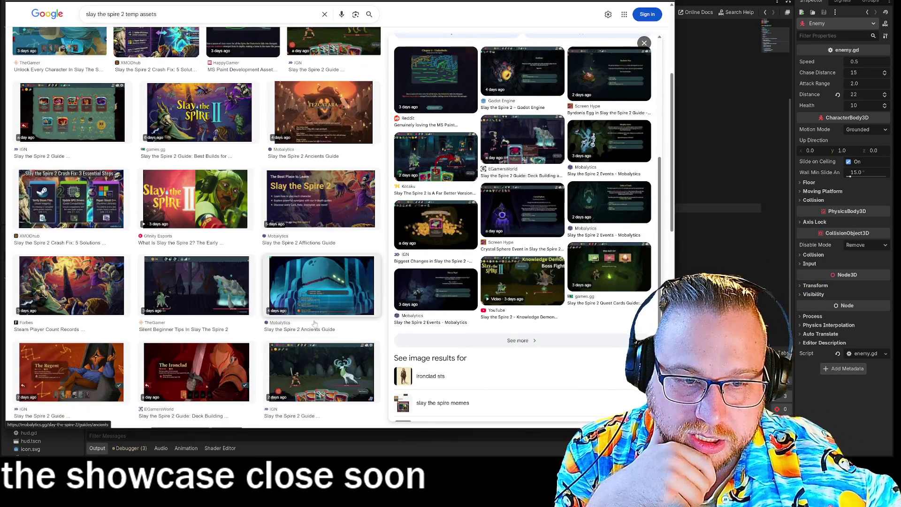
{"action": "left_click", "coordinate": [314, 323]}
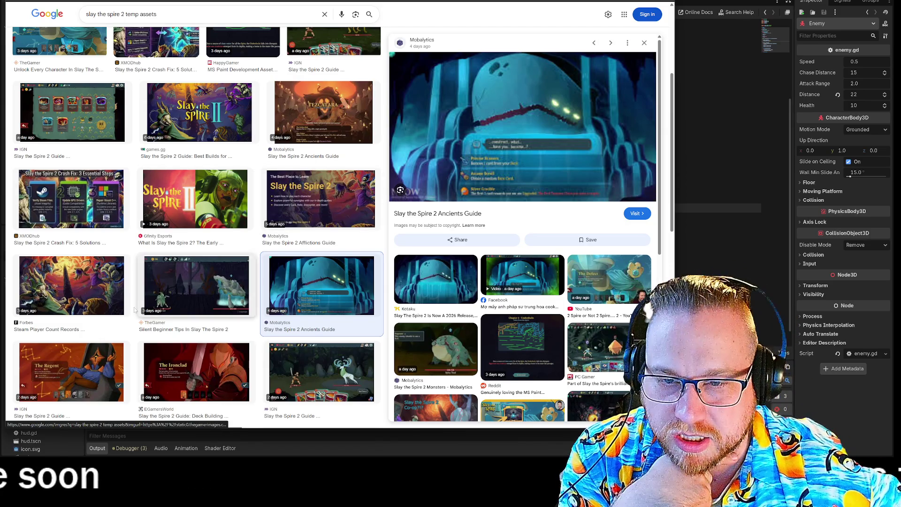
{"action": "scroll", "coordinate": [166, 297], "scroll_direction": "down", "scroll_amount": 2}
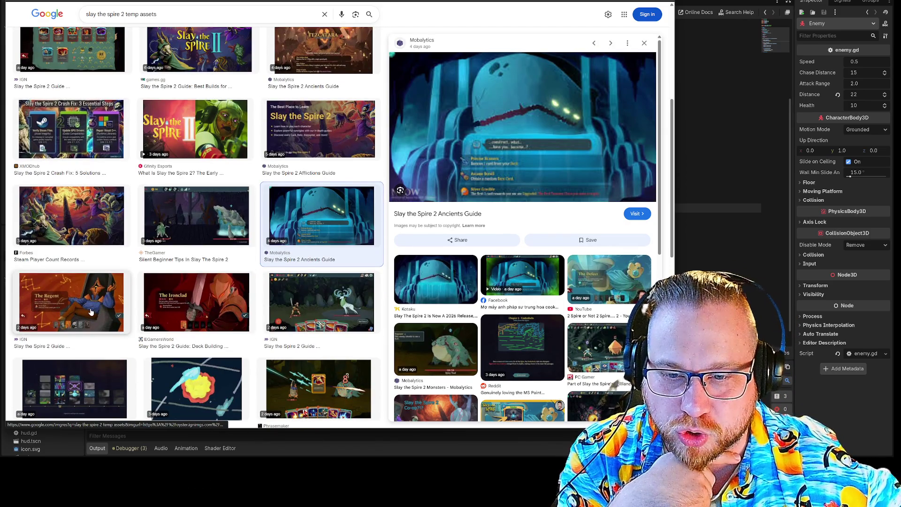
{"action": "left_click", "coordinate": [92, 312]}
Step: Revisit the HappyGamer and Reddit MS Paint placeholder previews, then return to Godot
{"action": "scroll", "coordinate": [256, 280], "scroll_direction": "up", "scroll_amount": 3}
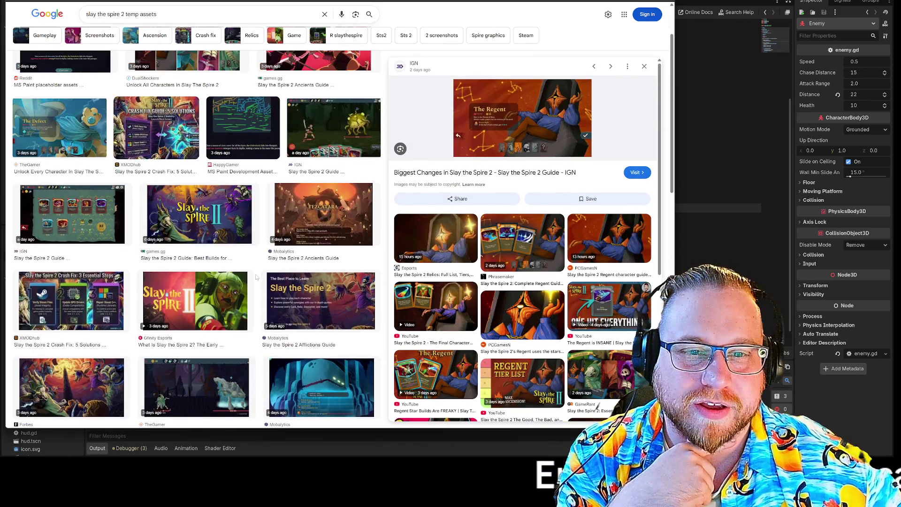
{"action": "left_click", "coordinate": [240, 122]}
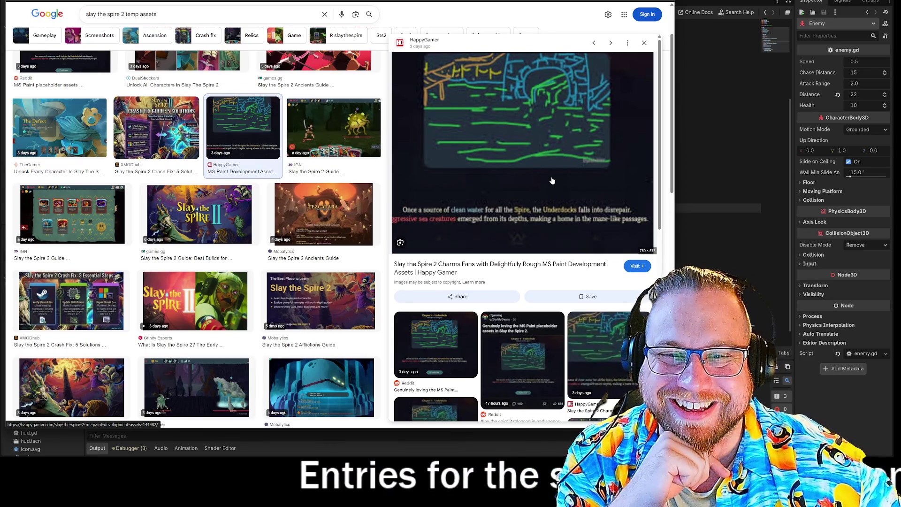
{"action": "scroll", "coordinate": [282, 188], "scroll_direction": "up", "scroll_amount": 2}
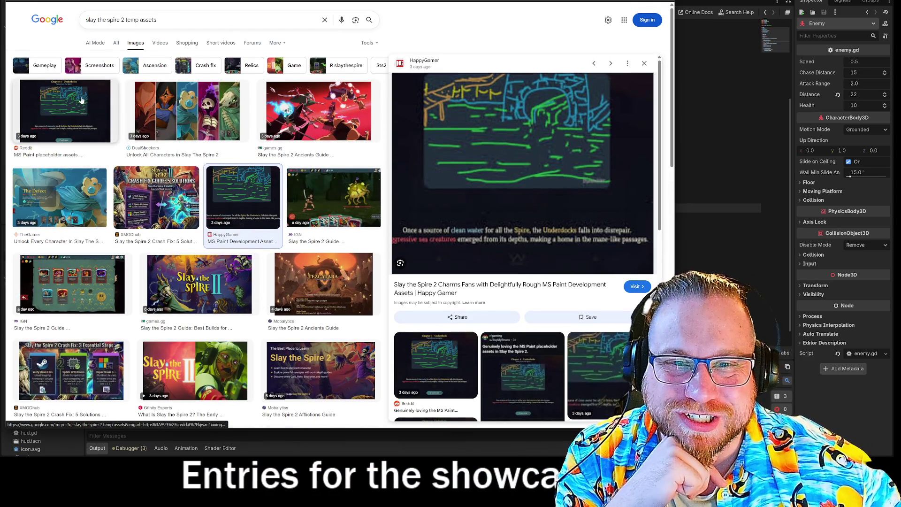
{"action": "left_click", "coordinate": [81, 100]}
{"action": "scroll", "coordinate": [513, 264], "scroll_direction": "down", "scroll_amount": 5}
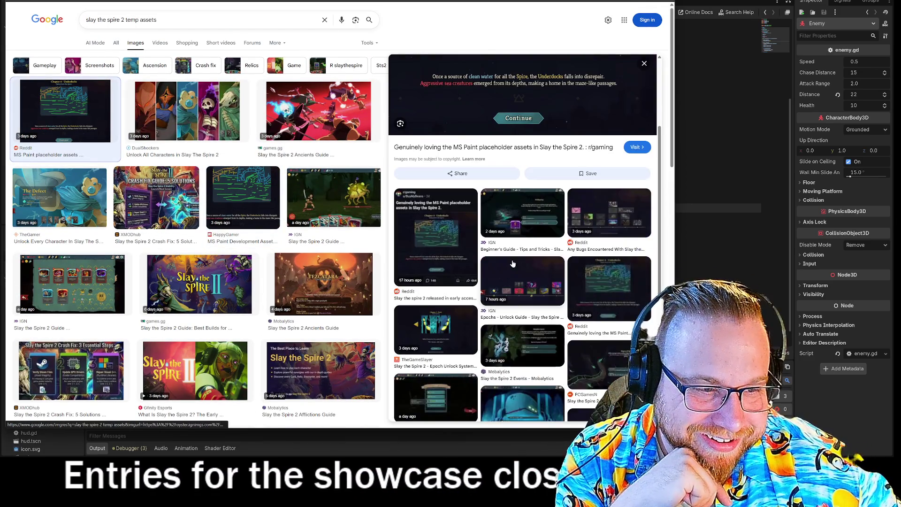
{"action": "scroll", "coordinate": [513, 263], "scroll_direction": "down", "scroll_amount": 5}
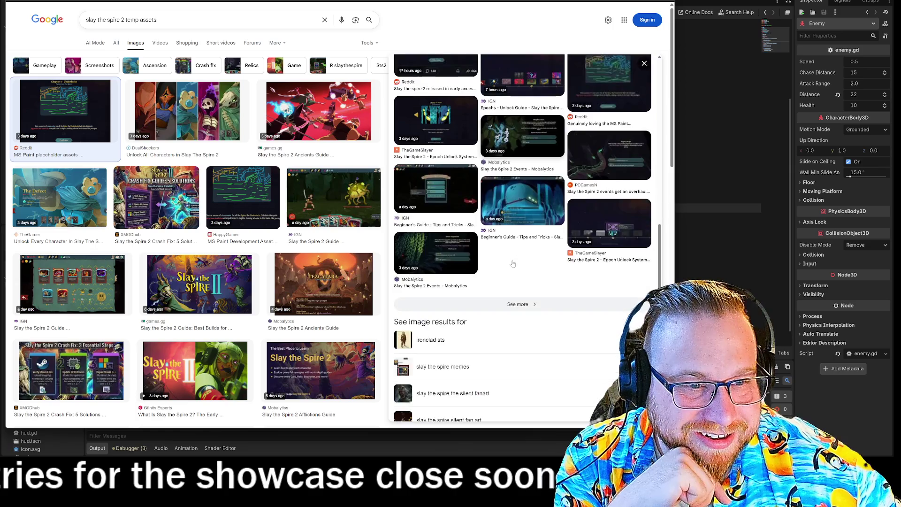
{"action": "scroll", "coordinate": [514, 263], "scroll_direction": "up", "scroll_amount": 10}
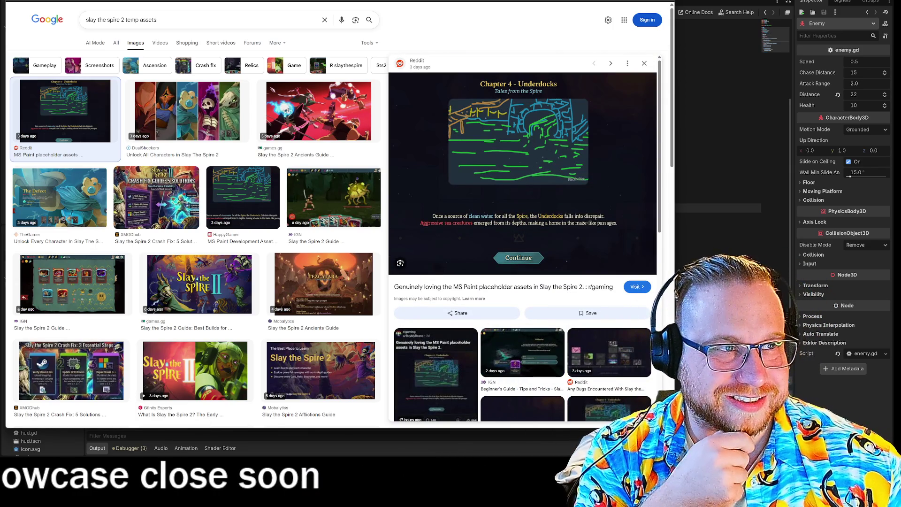
{"action": "key", "text": "alt+Tab"}
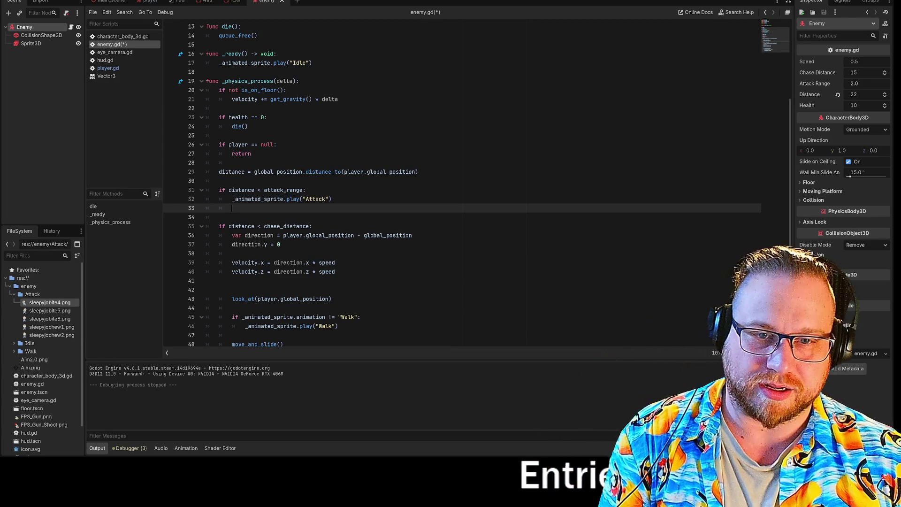
Step: Type 'player.health -= 1' in enemy.gd's attack branch
{"action": "scroll", "coordinate": [463, 186], "scroll_direction": "up", "scroll_amount": 4}
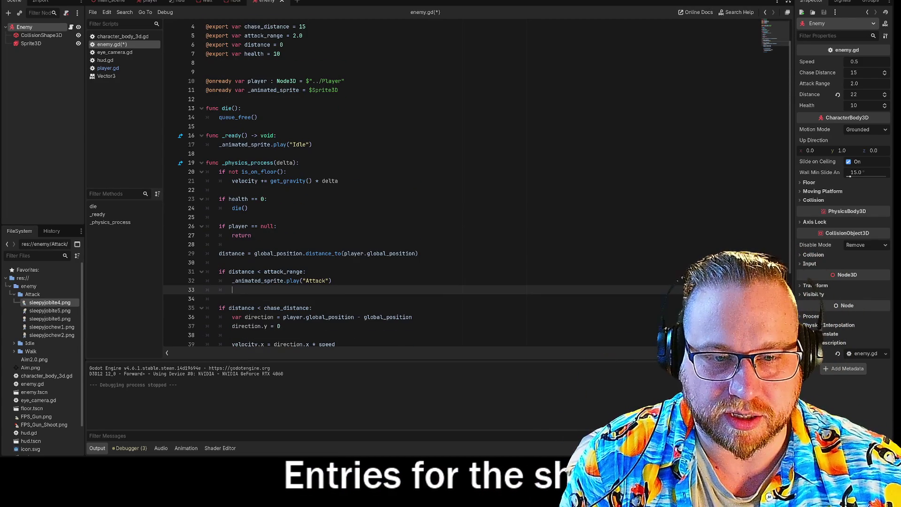
{"action": "scroll", "coordinate": [463, 186], "scroll_direction": "down", "scroll_amount": 4}
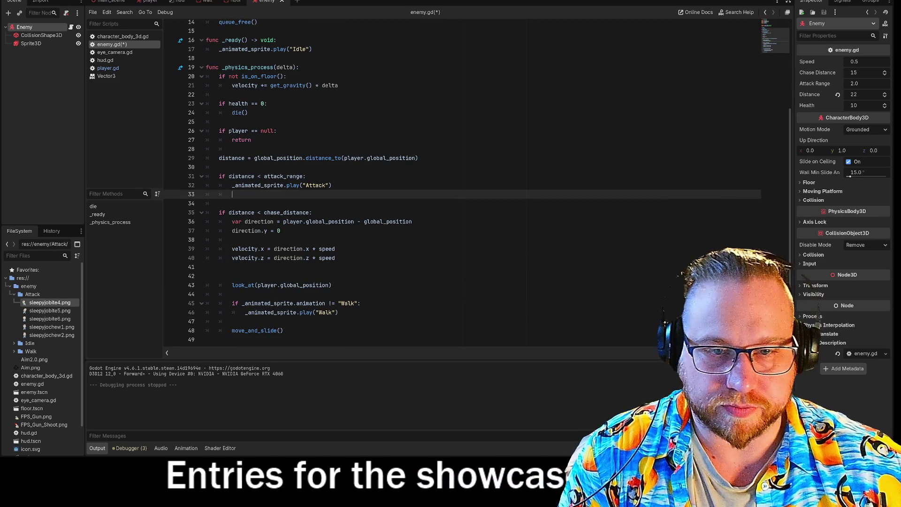
{"action": "type", "text": "player."}
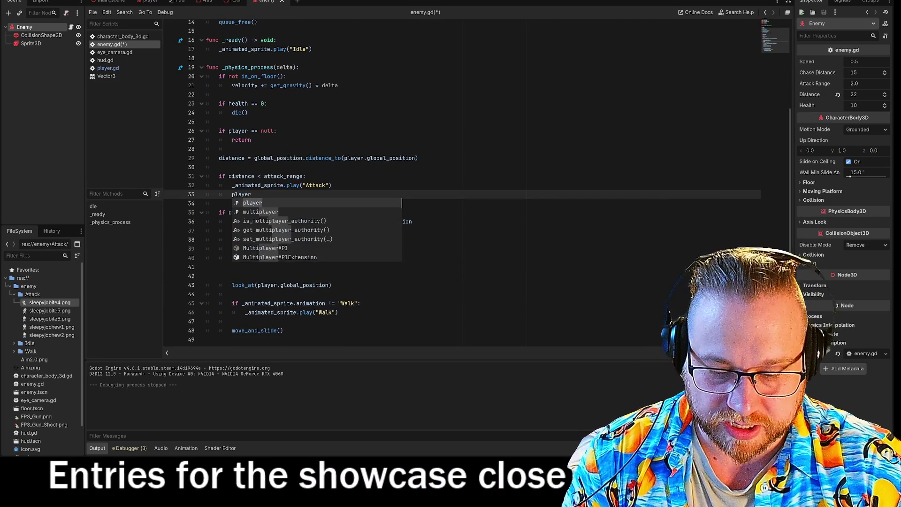
{"action": "type", "text": "he"}
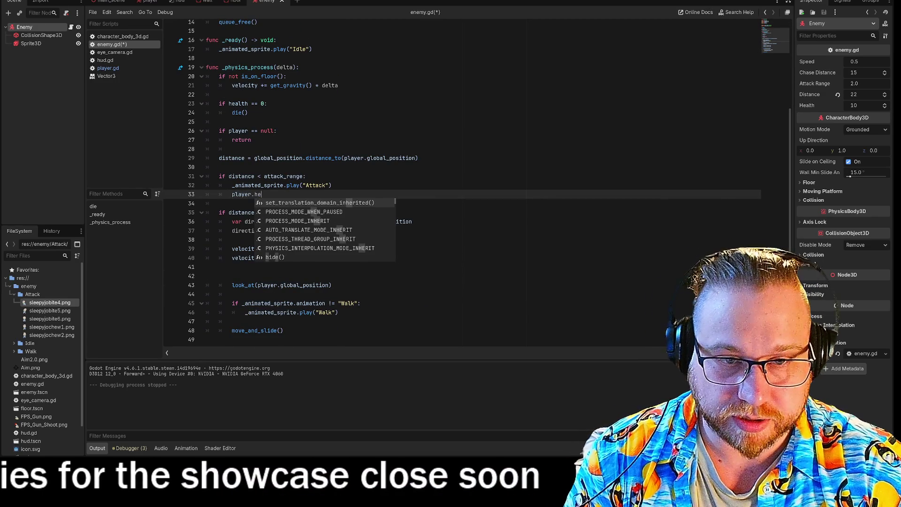
{"action": "type", "text": "a"}
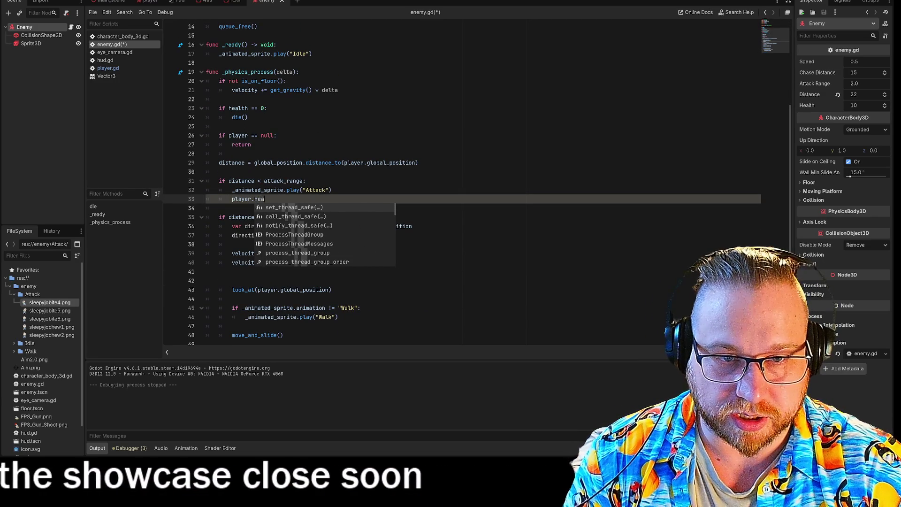
{"action": "type", "text": "lth -= 1"}
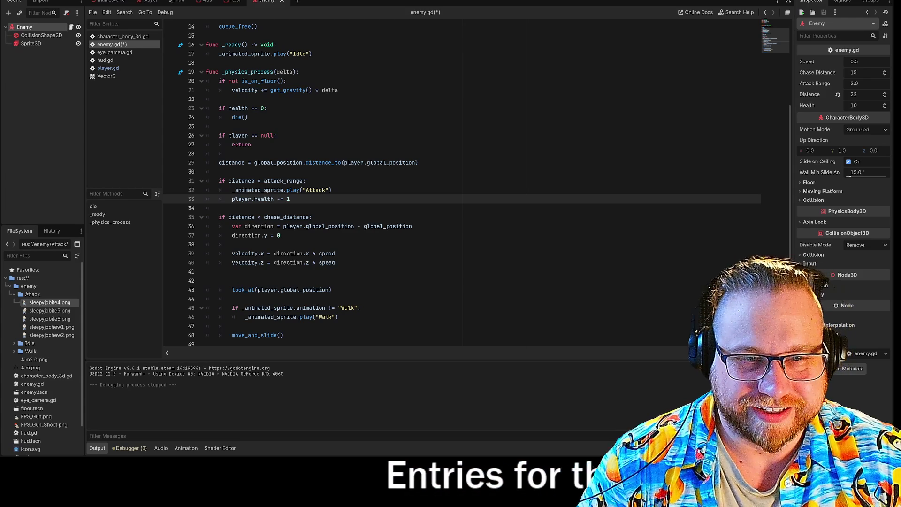
Step: Insert a blank line after the Attack animation call and remove stray letters
{"action": "left_click", "coordinate": [333, 189]}
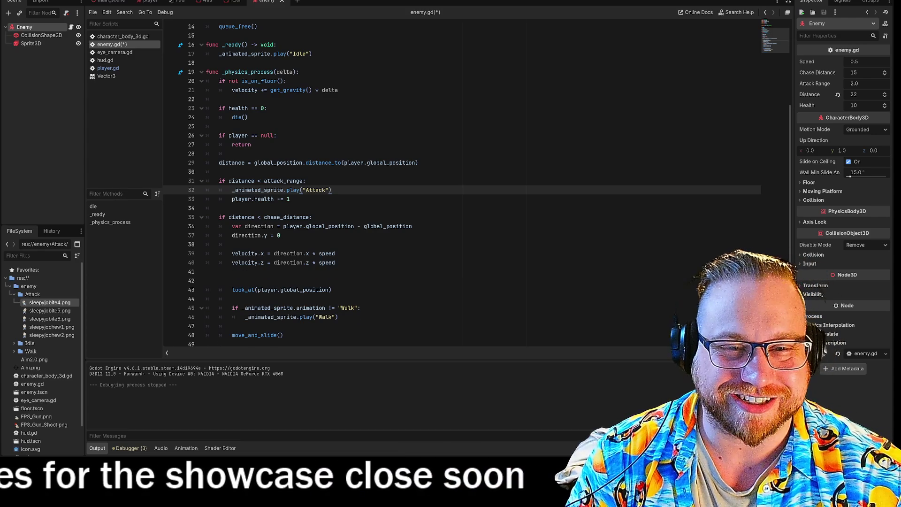
{"action": "key", "text": "Return"}
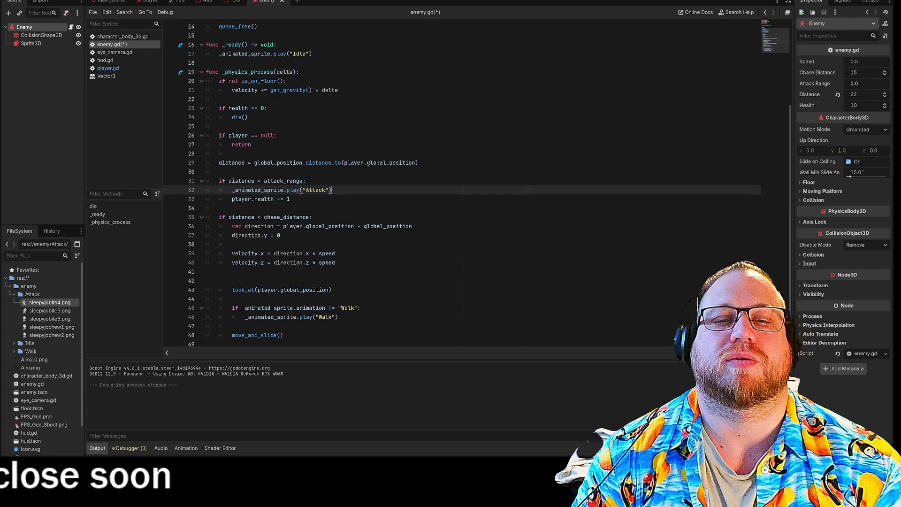
{"action": "type", "text": "pause"}
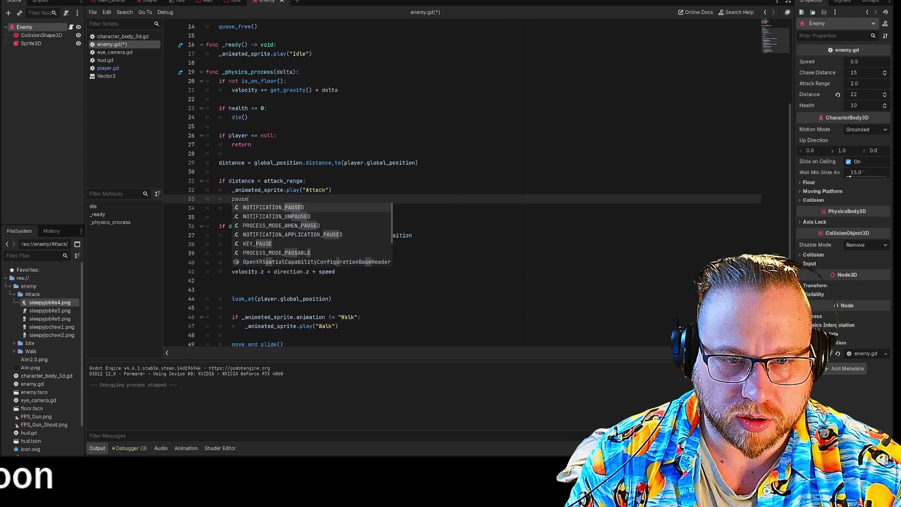
{"action": "key", "text": "BackSpace"}
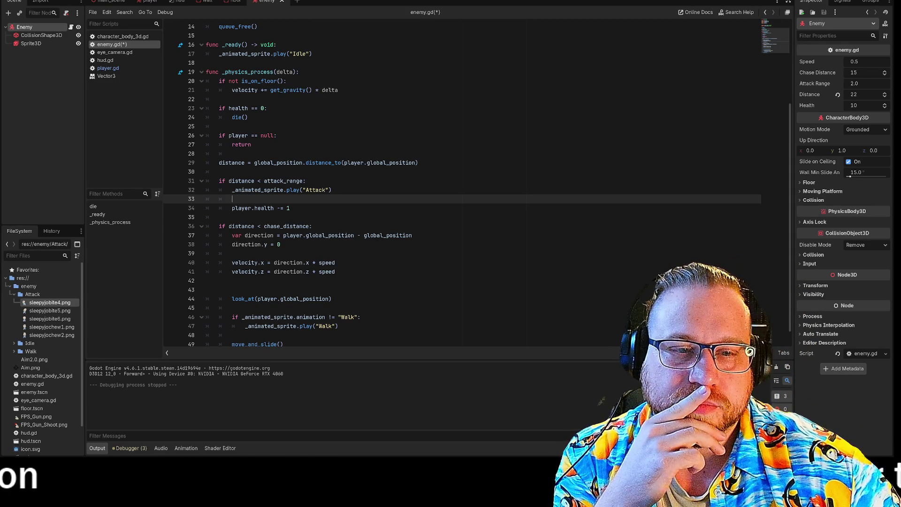
{"action": "scroll", "coordinate": [462, 185], "scroll_direction": "up", "scroll_amount": 2}
{"action": "scroll", "coordinate": [462, 186], "scroll_direction": "down", "scroll_amount": 2}
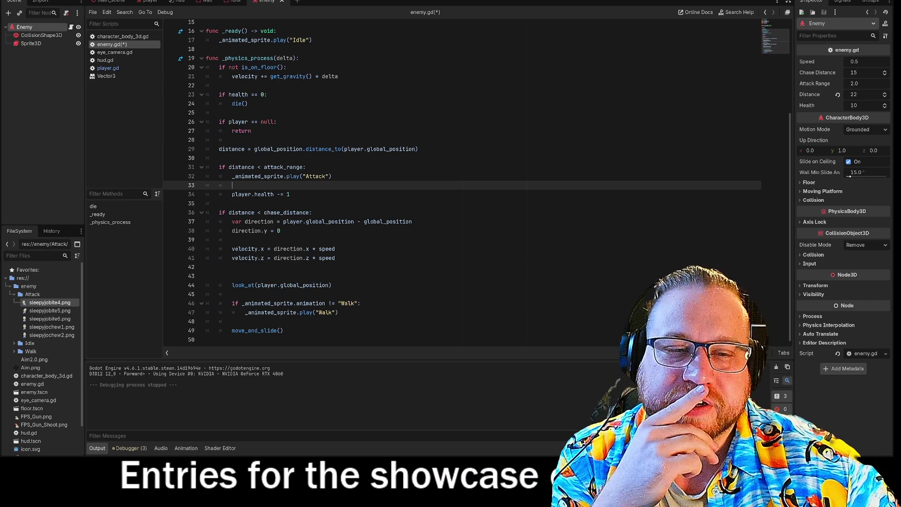
Step: Open a blank line below die() and type the func movement() declaration
{"action": "mouse_move", "coordinate": [232, 222]}
{"action": "left_mouse_down"}
{"action": "mouse_move", "coordinate": [282, 285]}
{"action": "mouse_move", "coordinate": [335, 285]}
{"action": "mouse_move", "coordinate": [225, 294]}
{"action": "mouse_move", "coordinate": [338, 313]}
{"action": "left_mouse_up"}
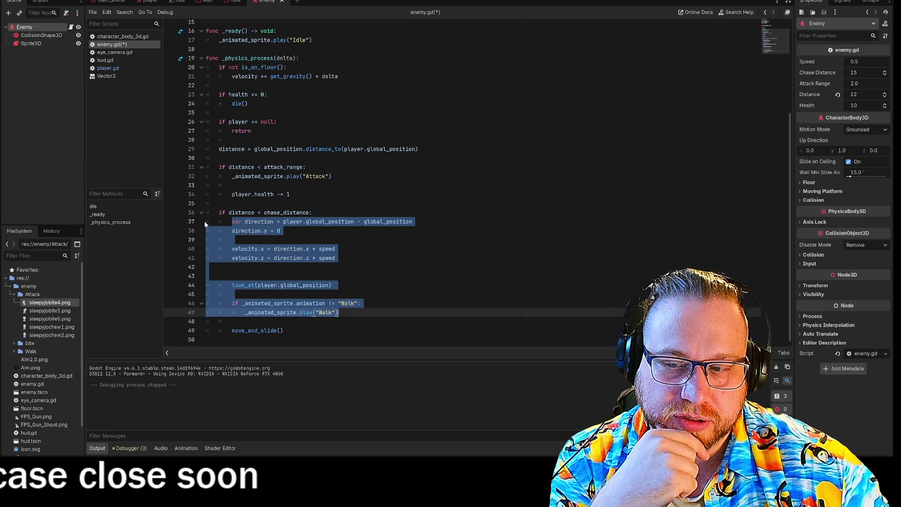
{"action": "scroll", "coordinate": [422, 183], "scroll_direction": "up", "scroll_amount": 3}
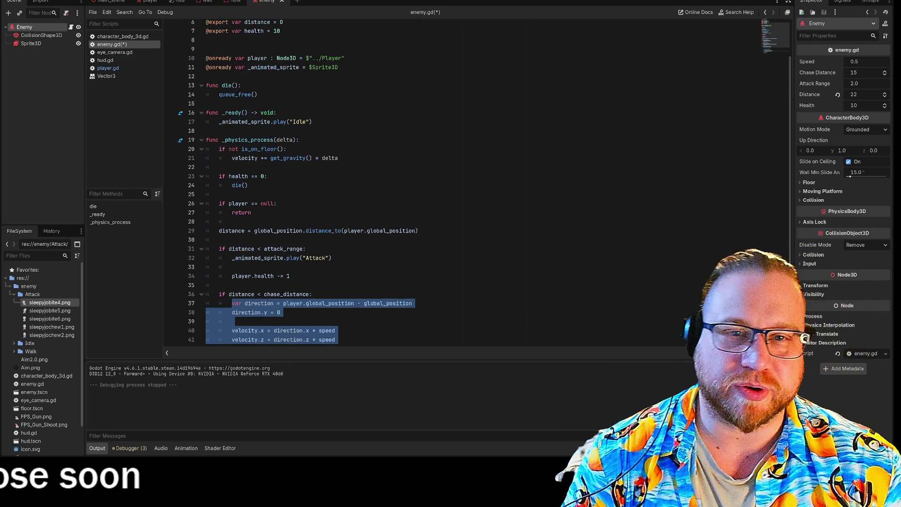
{"action": "left_click", "coordinate": [206, 103]}
{"action": "key", "text": "Return"}
{"action": "key", "text": "Return"}
{"action": "key", "text": "Up"}
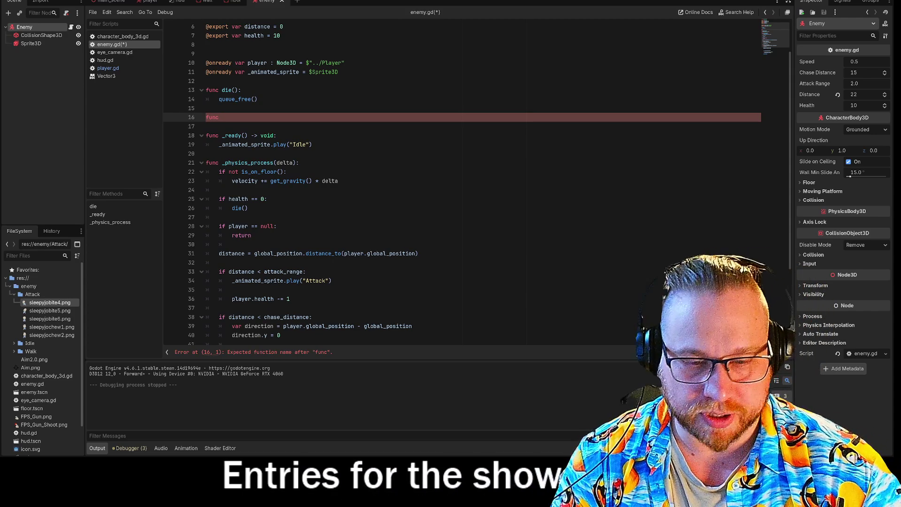
{"action": "scroll", "coordinate": [462, 183], "scroll_direction": "down", "scroll_amount": 4}
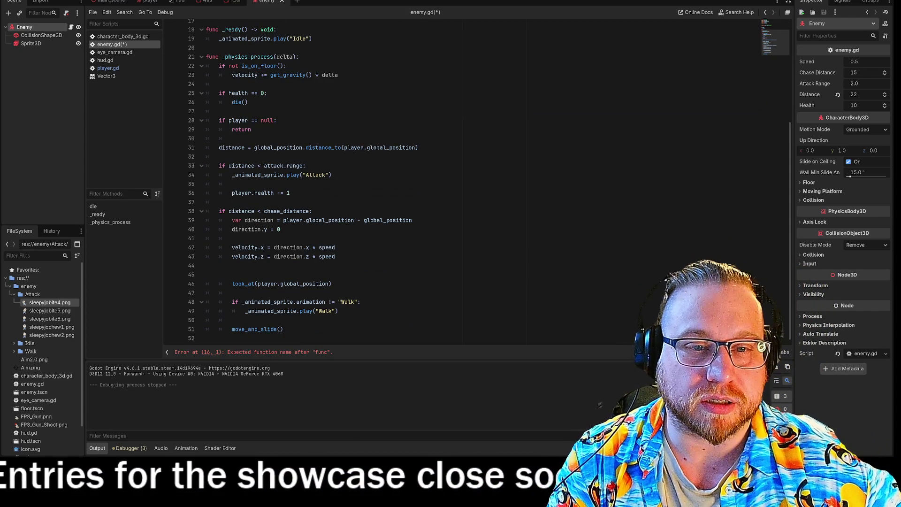
{"action": "scroll", "coordinate": [462, 183], "scroll_direction": "up", "scroll_amount": 5}
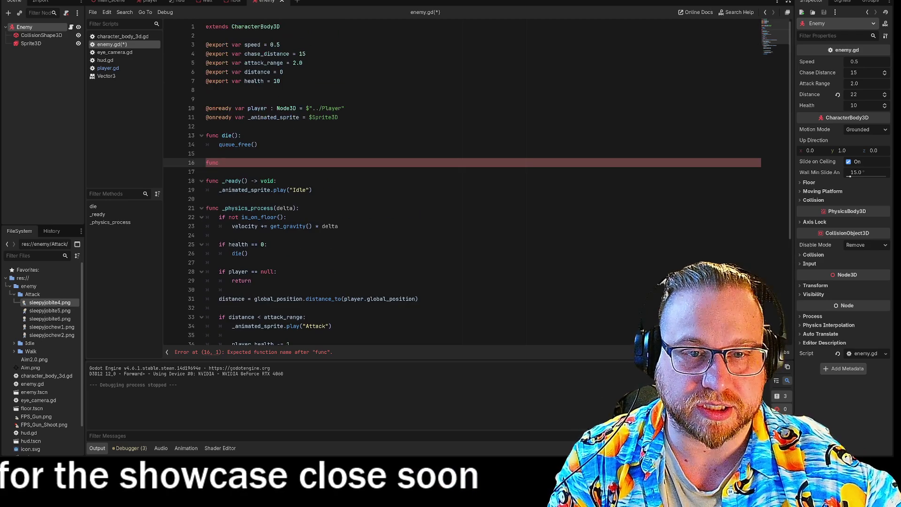
{"action": "type", "text": "movement("}
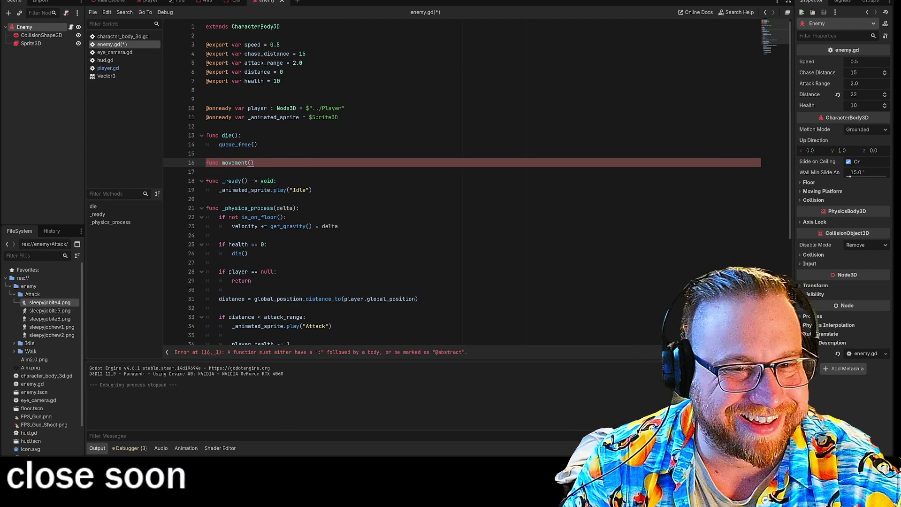
{"action": "key", "text": "Return"}
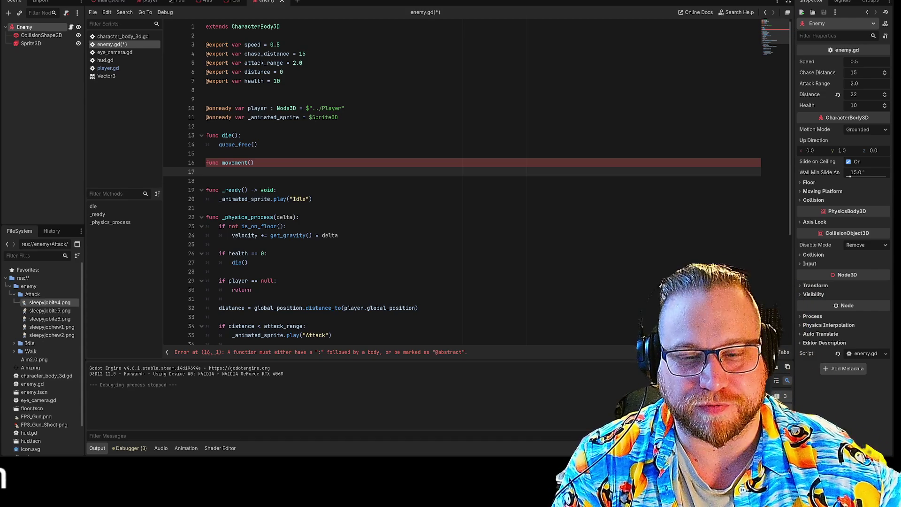
Step: Select the chase movement code on lines 40–50
{"action": "scroll", "coordinate": [462, 184], "scroll_direction": "down", "scroll_amount": 5}
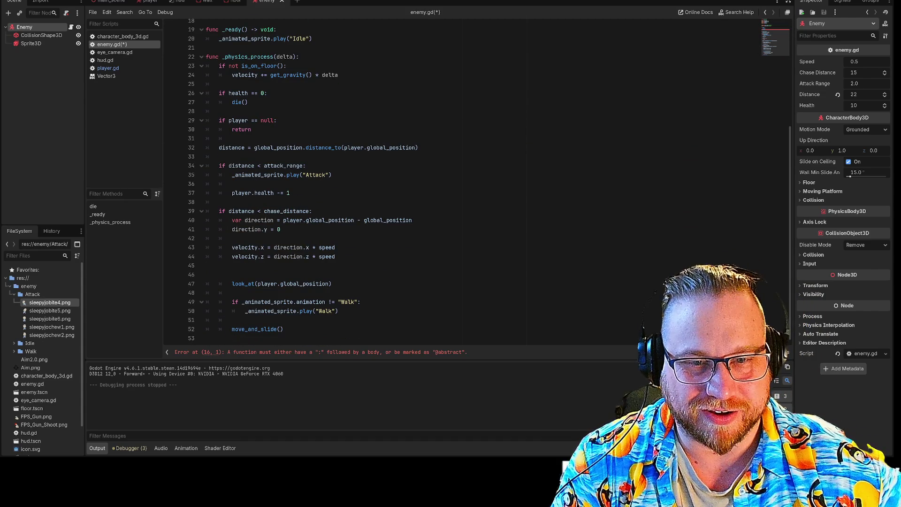
{"action": "left_click", "coordinate": [218, 220]}
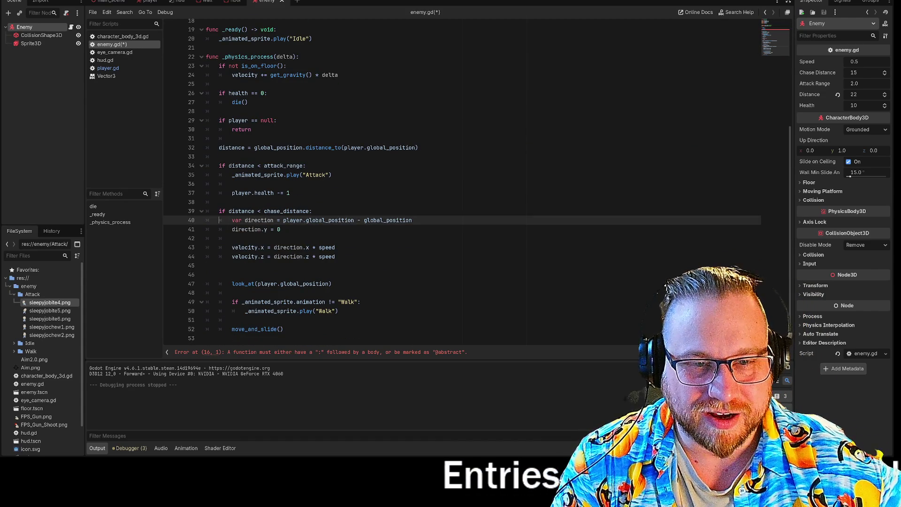
{"action": "left_click", "coordinate": [280, 229]}
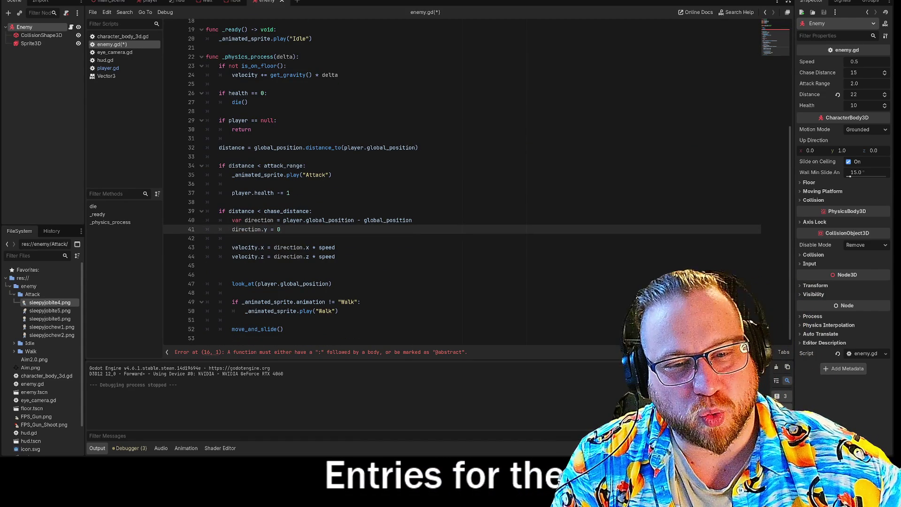
{"action": "mouse_move", "coordinate": [218, 220]}
{"action": "left_mouse_down"}
{"action": "mouse_move", "coordinate": [335, 247]}
{"action": "mouse_move", "coordinate": [339, 311]}
{"action": "mouse_move", "coordinate": [232, 320]}
{"action": "mouse_move", "coordinate": [232, 329]}
{"action": "mouse_move", "coordinate": [339, 311]}
{"action": "mouse_move", "coordinate": [232, 320]}
{"action": "mouse_move", "coordinate": [339, 310]}
{"action": "left_mouse_up"}
{"action": "key", "text": "ctrl+c"}
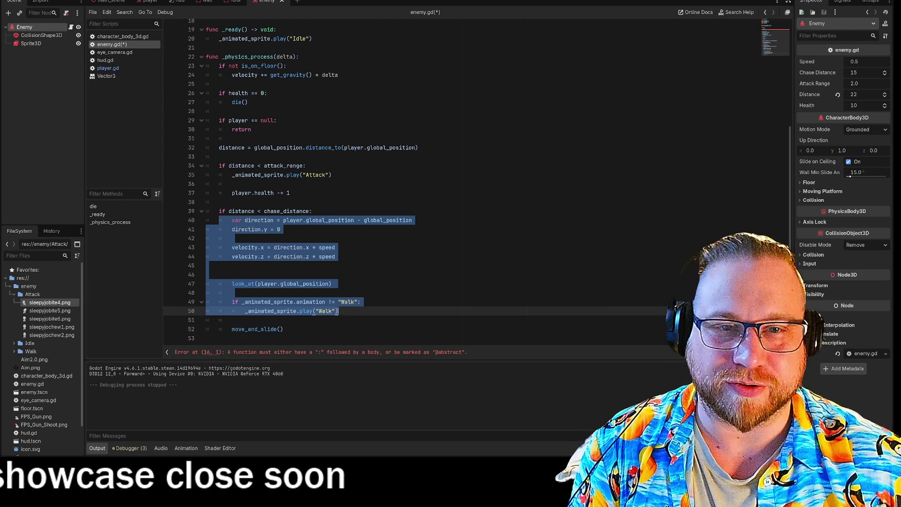
{"action": "scroll", "coordinate": [422, 188], "scroll_direction": "up", "scroll_amount": 1}
{"action": "scroll", "coordinate": [422, 188], "scroll_direction": "up", "scroll_amount": 2}
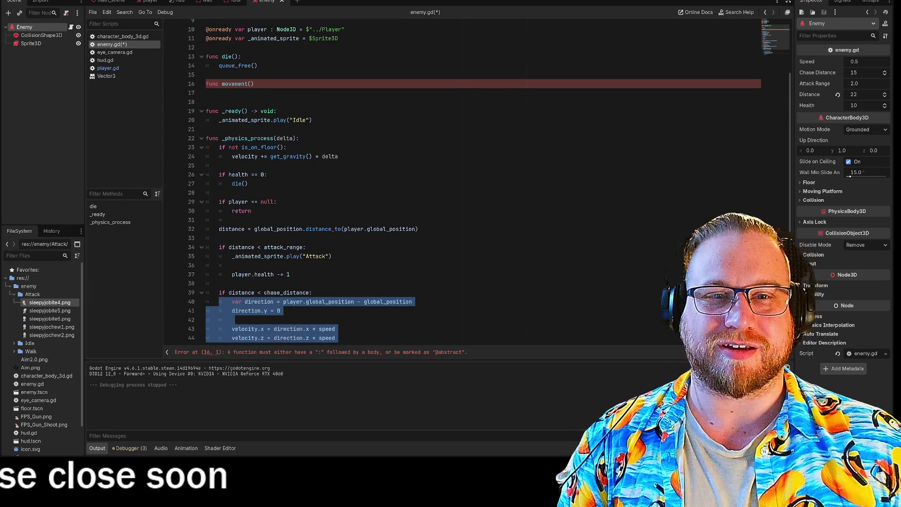
Step: Paste the chase code under func movement() and remove extra indents from the velocity and look_at lines
{"action": "left_click", "coordinate": [207, 92]}
{"action": "key", "text": "ctrl+v"}
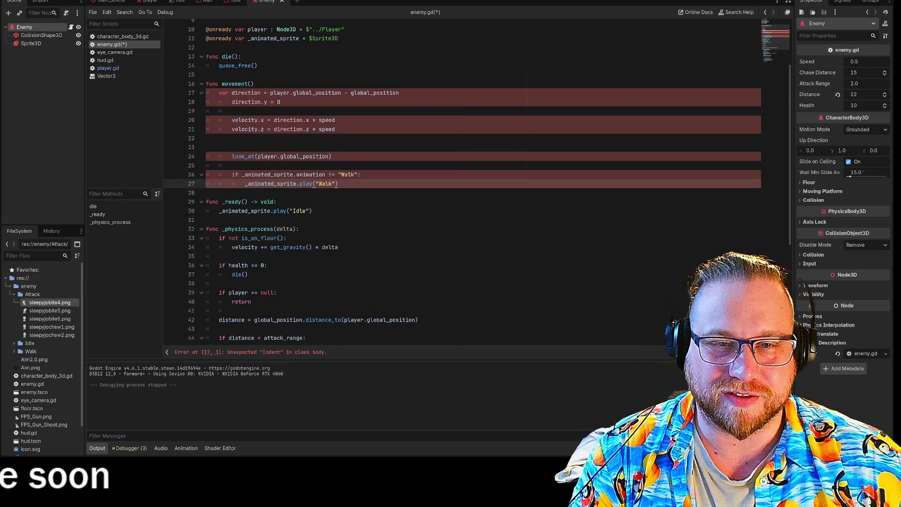
{"action": "left_click", "coordinate": [219, 93]}
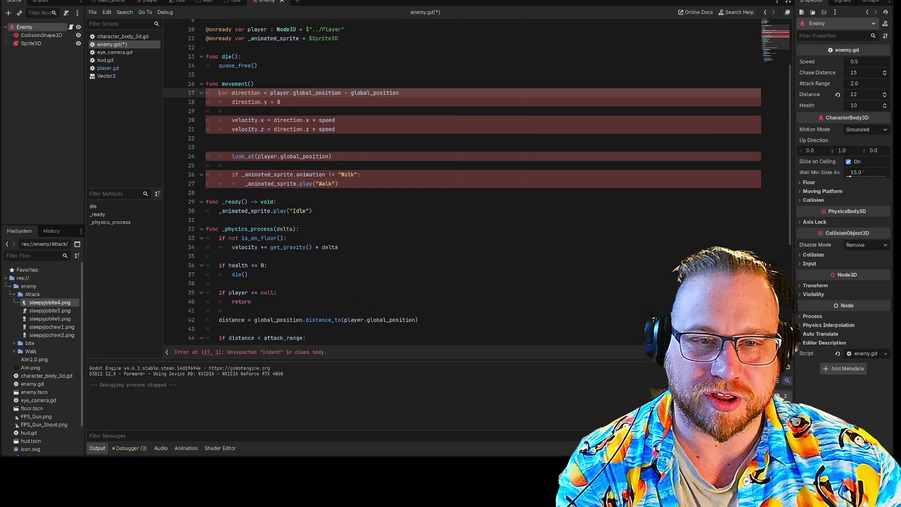
{"action": "left_click", "coordinate": [219, 102]}
{"action": "key", "text": "Down"}
{"action": "key", "text": "Down"}
{"action": "key", "text": "Delete"}
{"action": "key", "text": "Down"}
{"action": "key", "text": "Delete"}
{"action": "key", "text": "Down"}
{"action": "key", "text": "Delete"}
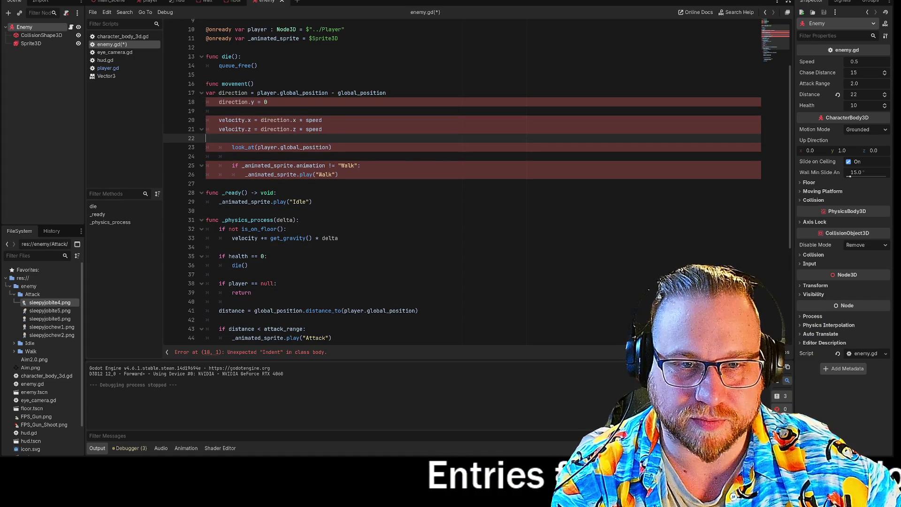
{"action": "key", "text": "Down"}
{"action": "key", "text": "Delete"}
{"action": "key", "text": "Down"}
{"action": "key", "text": "Down"}
{"action": "key", "text": "Delete"}
Step: Put the Walk animation call on its own line and unindent both Walk animation lines
{"action": "key", "text": "End"}
{"action": "key", "text": "Delete"}
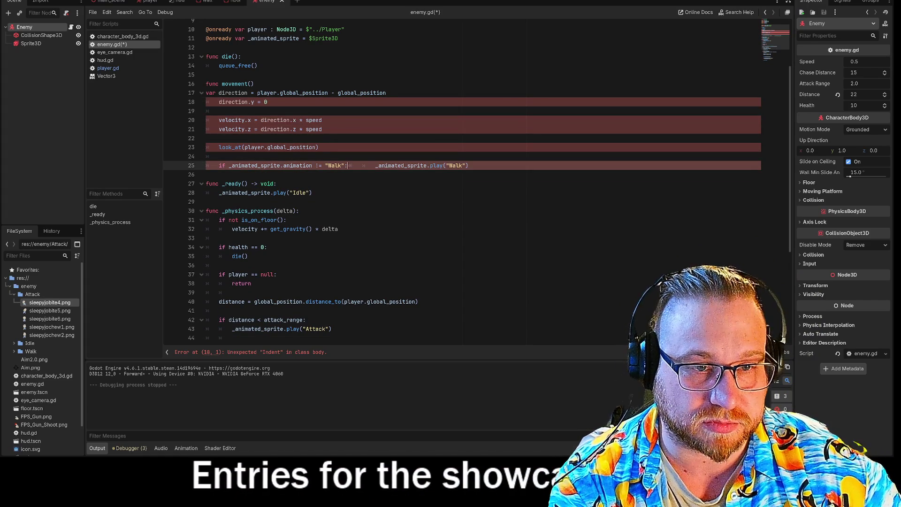
{"action": "key", "text": "Return"}
{"action": "key", "text": "Delete"}
{"action": "key", "text": "Delete"}
{"action": "key", "text": "End"}
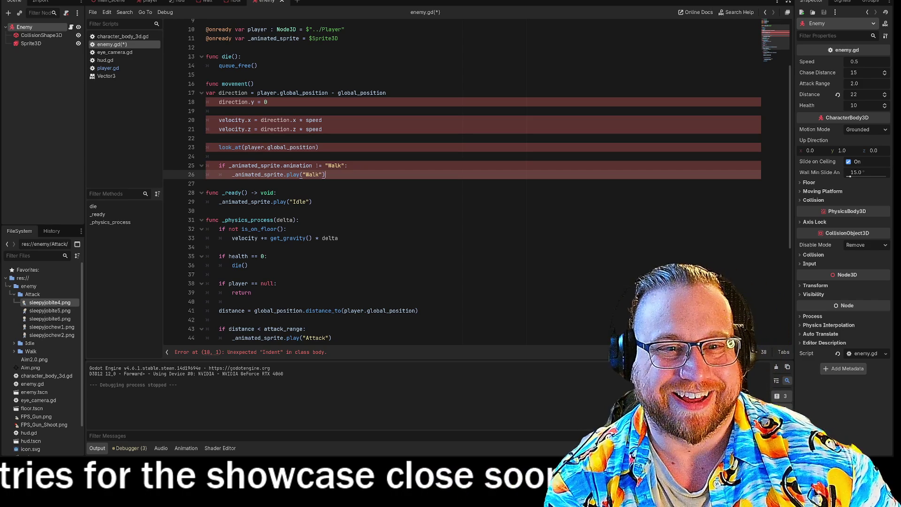
{"action": "key", "text": "Up"}
{"action": "key", "text": "Home"}
{"action": "key", "text": "BackSpace"}
{"action": "key", "text": "Down"}
{"action": "key", "text": "Delete"}
{"action": "key", "text": "Down"}
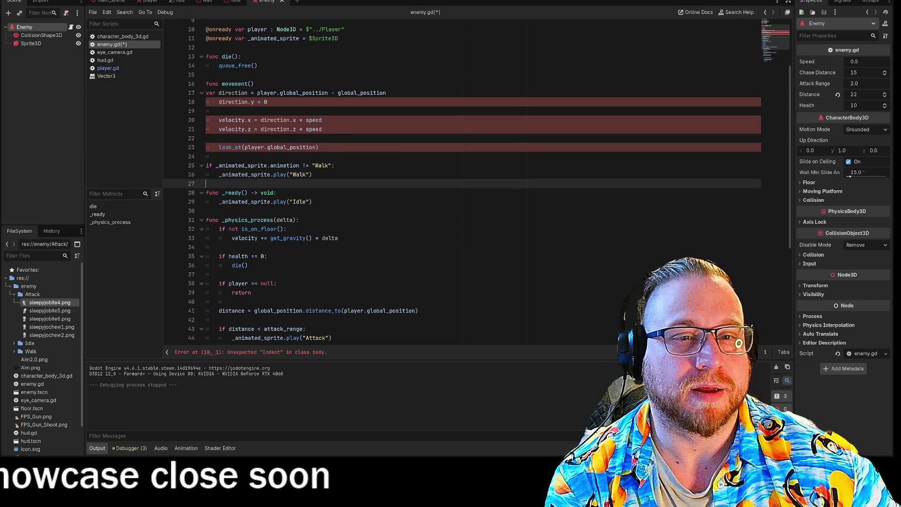
Step: Readjust indentation of the direction.y, velocity.x, velocity.z and look_at lines
{"action": "left_click", "coordinate": [219, 101]}
{"action": "key", "text": "BackSpace"}
{"action": "left_click", "coordinate": [219, 120]}
{"action": "key", "text": "BackSpace"}
{"action": "key", "text": "Down"}
{"action": "key", "text": "Delete"}
{"action": "key", "text": "Down"}
{"action": "key", "text": "Down"}
{"action": "key", "text": "Delete"}
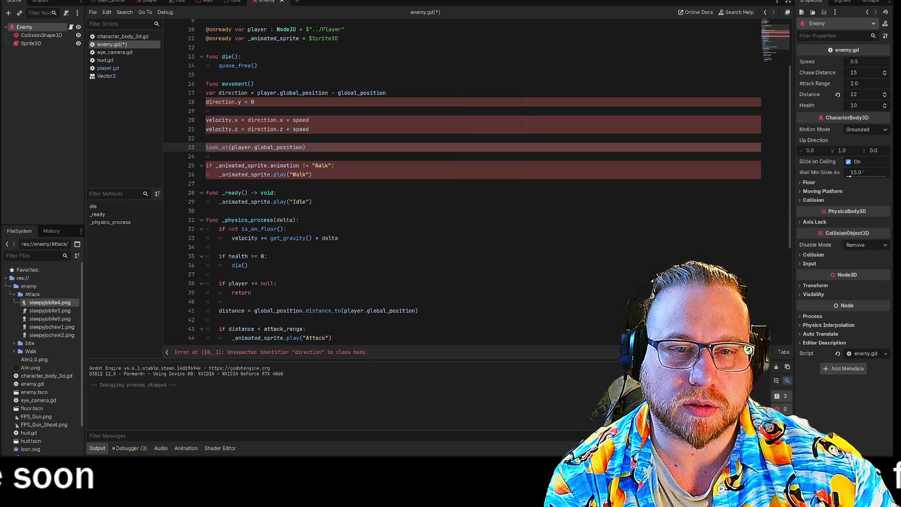
{"action": "key", "text": "Down"}
{"action": "left_click", "coordinate": [312, 175]}
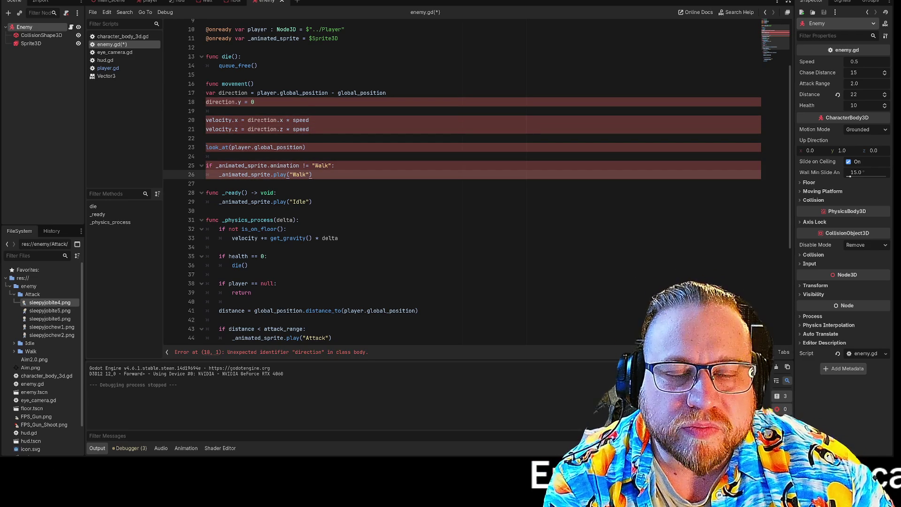
{"action": "left_click", "coordinate": [206, 102]}
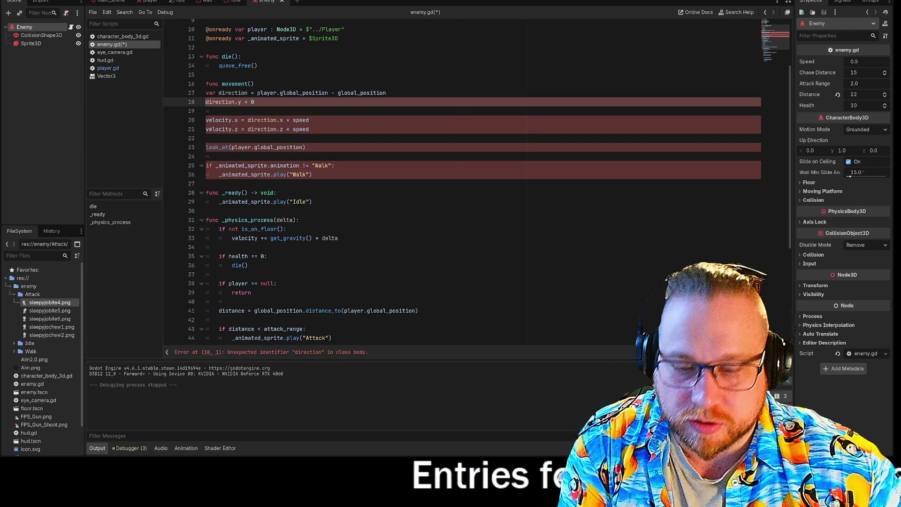
{"action": "left_click", "coordinate": [206, 120]}
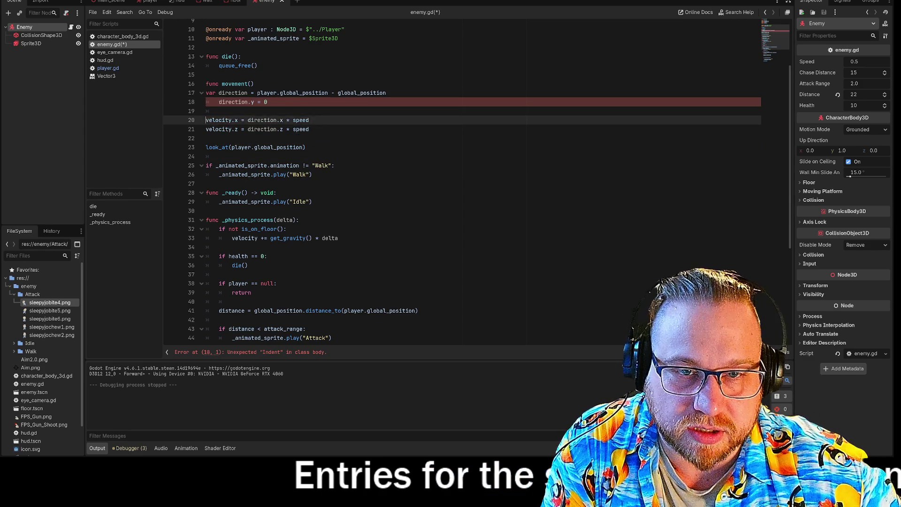
{"action": "key", "text": "Right"}
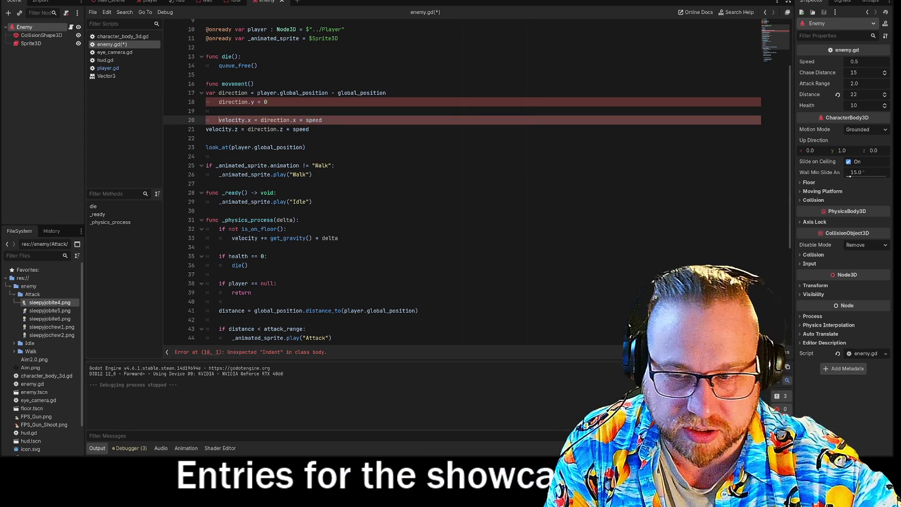
{"action": "left_click", "coordinate": [206, 129]}
{"action": "key", "text": "Tab"}
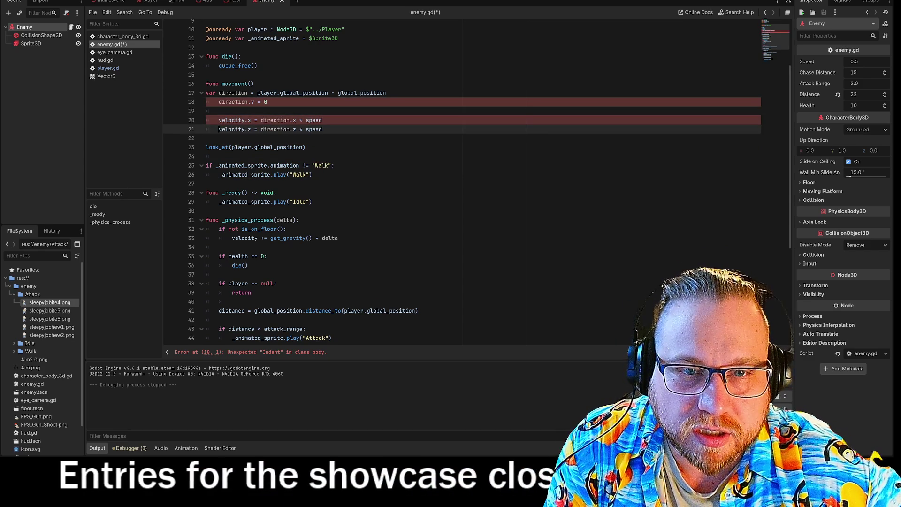
{"action": "left_click", "coordinate": [207, 147]}
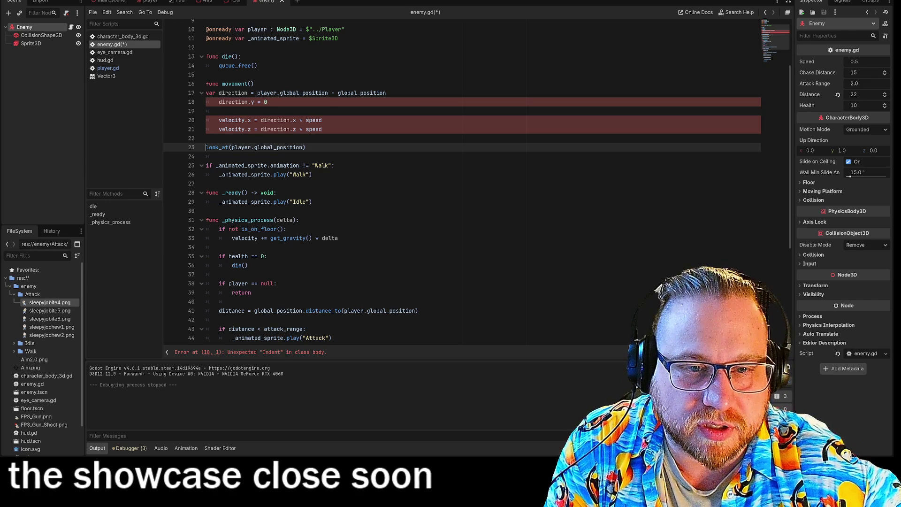
Step: Add the colon after func movement() and Tab-indent the look_at and play Walk lines
{"action": "left_click", "coordinate": [254, 84]}
{"action": "type", "text": ":"}
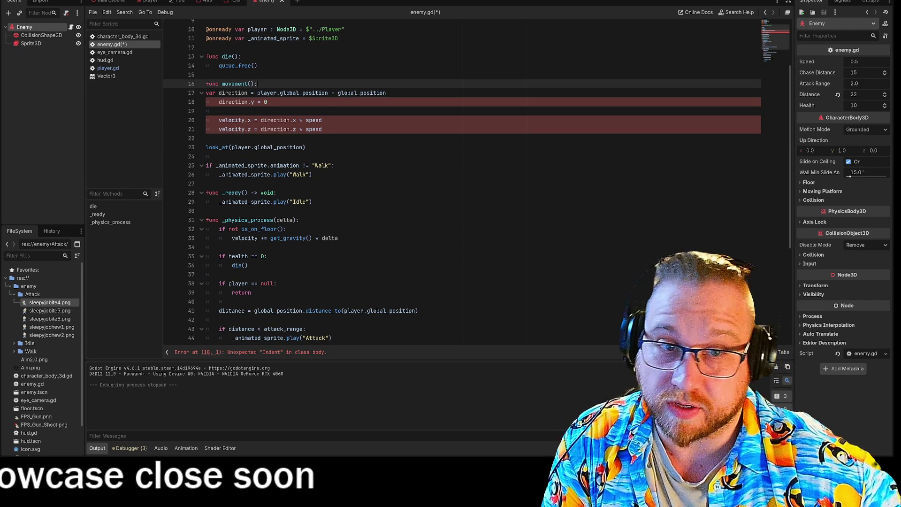
{"action": "left_click", "coordinate": [219, 102]}
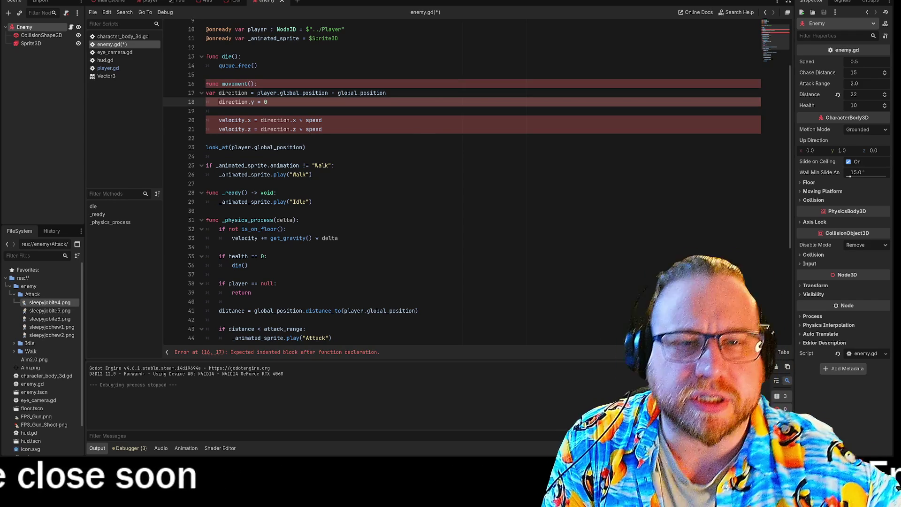
{"action": "key", "text": "Up"}
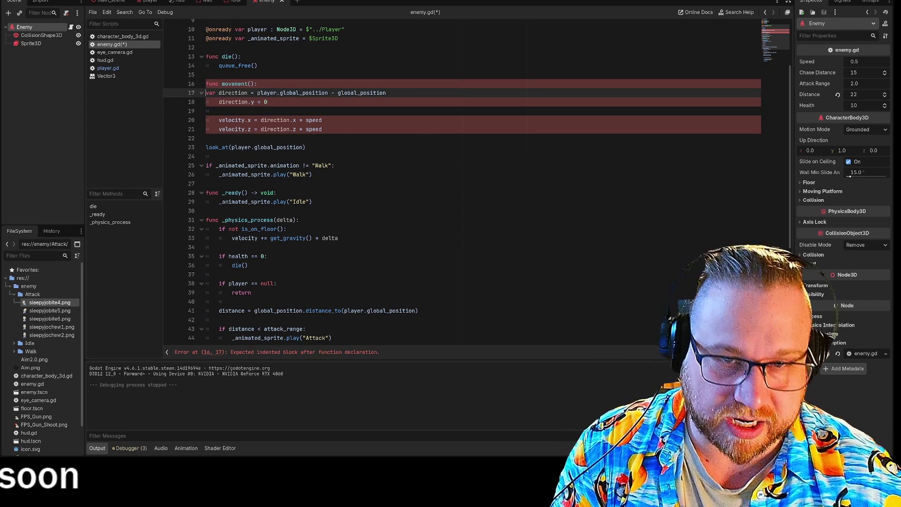
{"action": "left_click", "coordinate": [206, 147]}
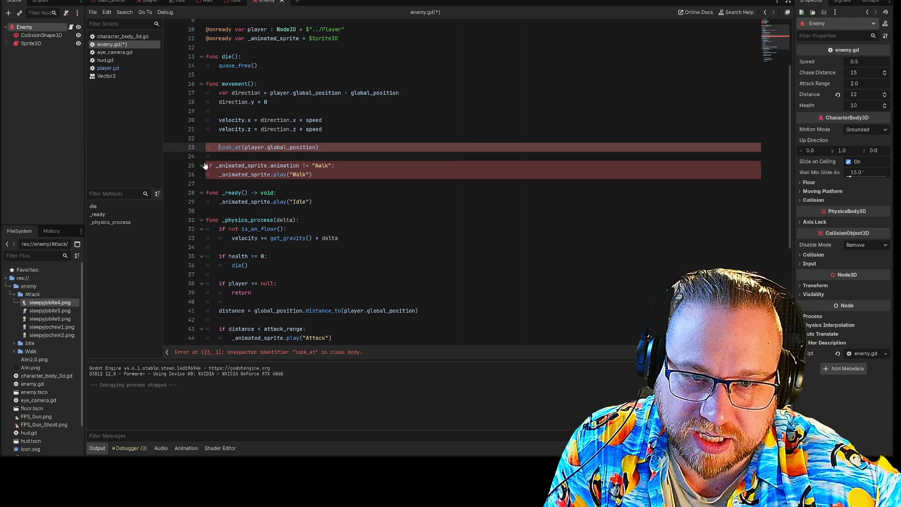
{"action": "key", "text": "Tab"}
{"action": "left_click", "coordinate": [206, 165]}
{"action": "left_click", "coordinate": [205, 174]}
{"action": "key", "text": "Tab"}
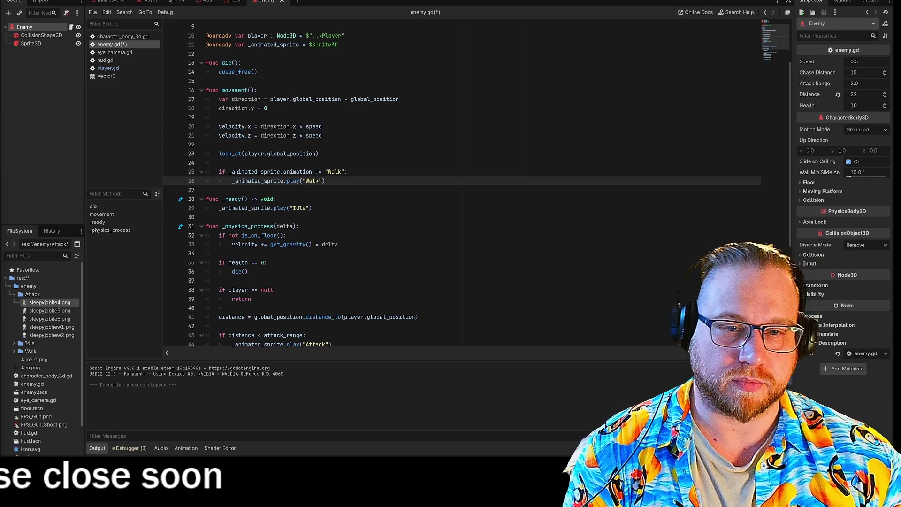
{"action": "scroll", "coordinate": [463, 183], "scroll_direction": "down", "scroll_amount": 6}
{"action": "left_click", "coordinate": [290, 195]}
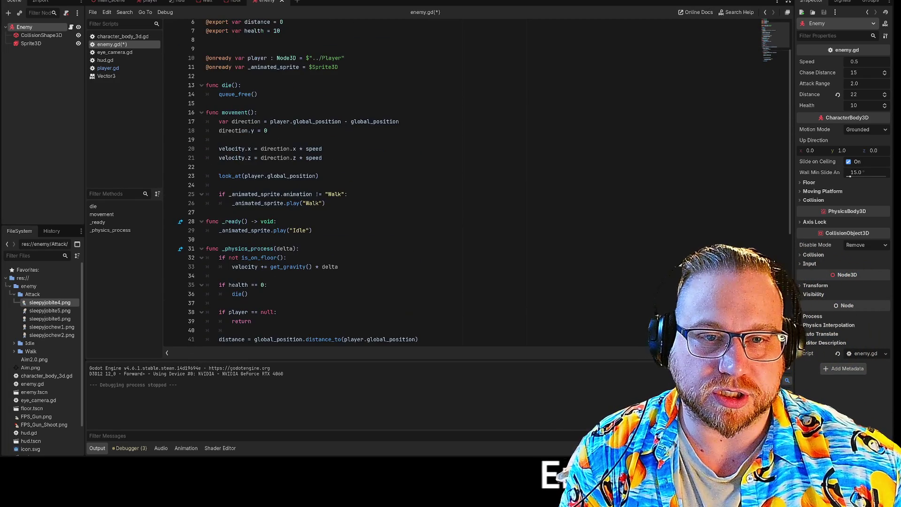
{"action": "mouse_move", "coordinate": [232, 222]}
{"action": "left_mouse_down"}
{"action": "mouse_move", "coordinate": [225, 240]}
{"action": "mouse_move", "coordinate": [338, 312]}
{"action": "left_mouse_up"}
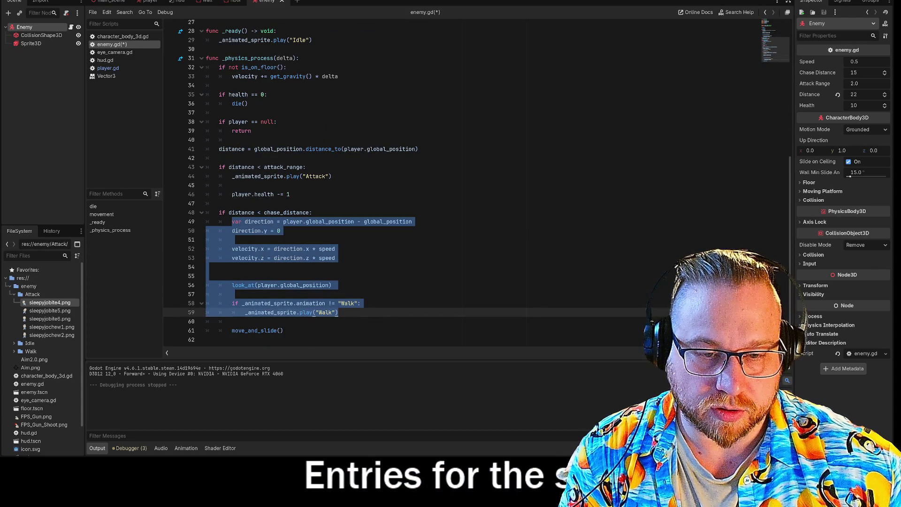
Step: Replace the old inline chase code with a call to movement()
{"action": "key", "text": "Delete"}
{"action": "scroll", "coordinate": [462, 183], "scroll_direction": "up", "scroll_amount": 6}
{"action": "scroll", "coordinate": [462, 184], "scroll_direction": "down", "scroll_amount": 1}
{"action": "key", "text": "ctrl+z"}
{"action": "key", "text": "Delete"}
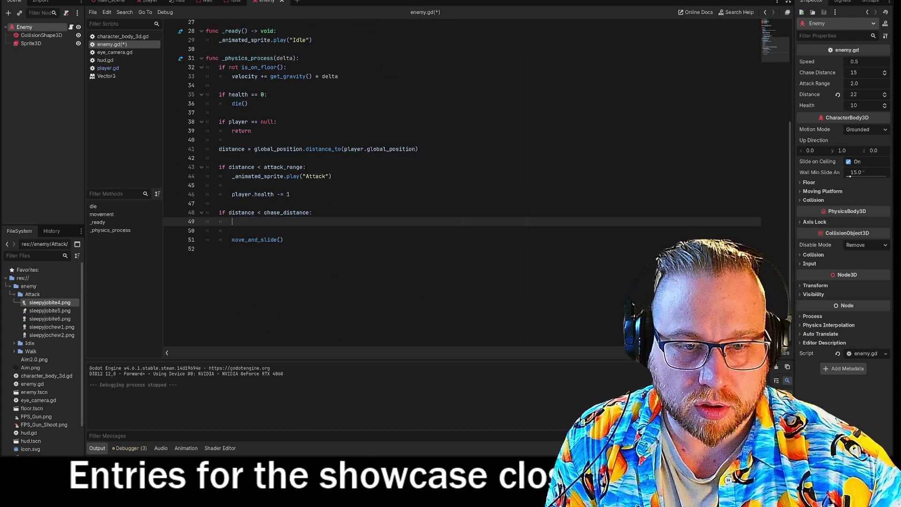
{"action": "type", "text": "move"}
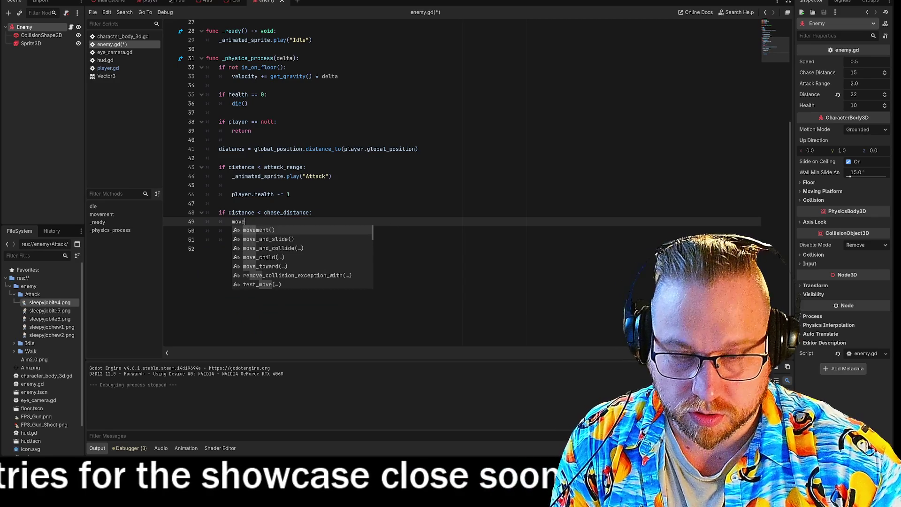
{"action": "key", "text": "Return"}
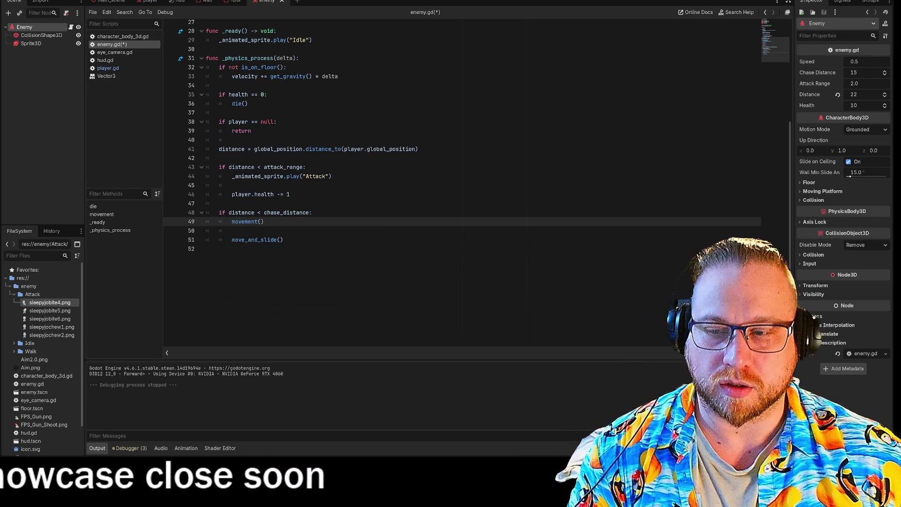
Step: Replace the inline attack animation and health-damage lines with an attack() call
{"action": "left_click", "coordinate": [207, 249]}
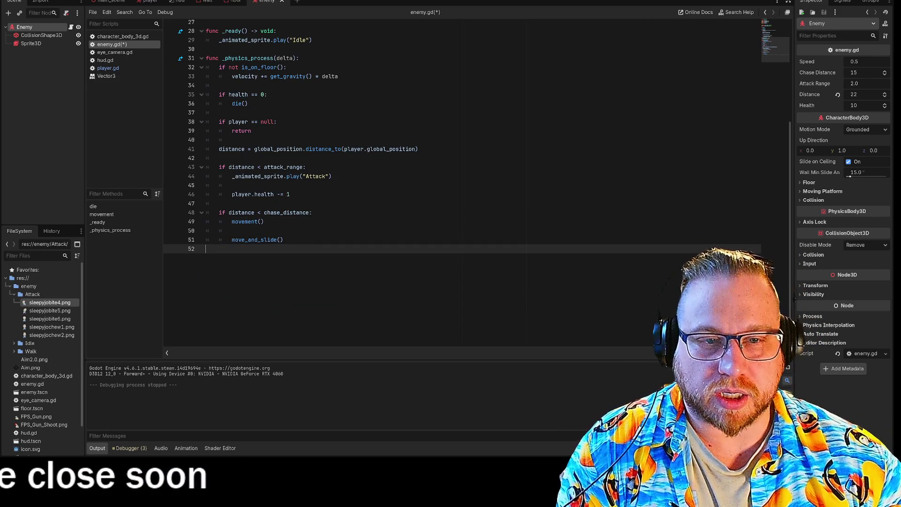
{"action": "mouse_move", "coordinate": [232, 176]}
{"action": "left_mouse_down"}
{"action": "mouse_move", "coordinate": [212, 185]}
{"action": "mouse_move", "coordinate": [290, 194]}
{"action": "left_mouse_up"}
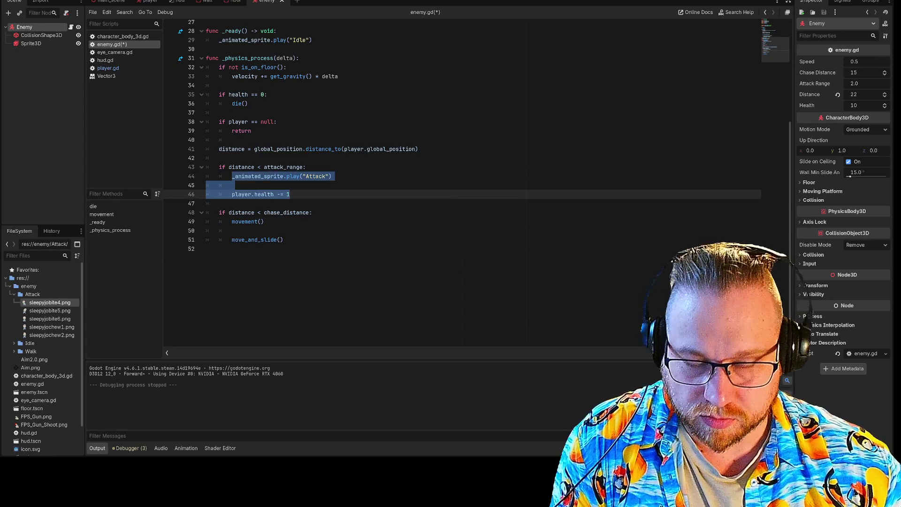
{"action": "key", "text": "BackSpace"}
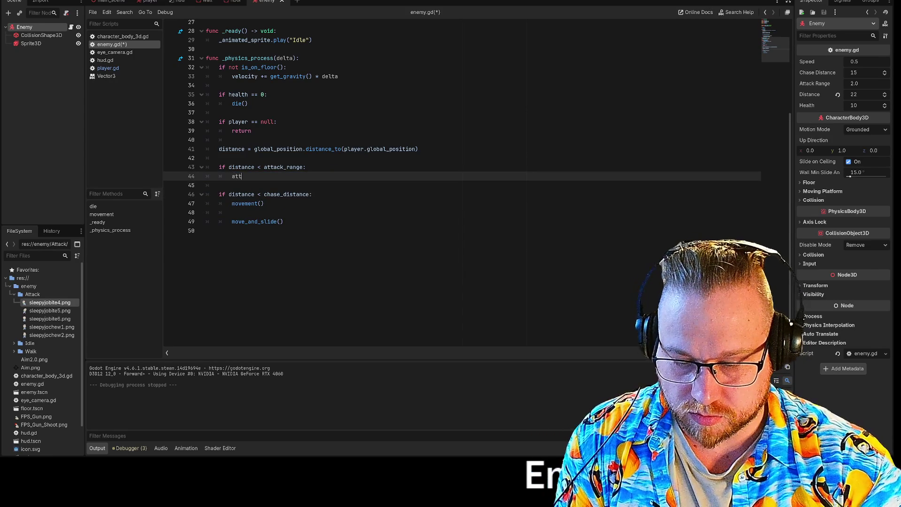
{"action": "type", "text": "k()"}
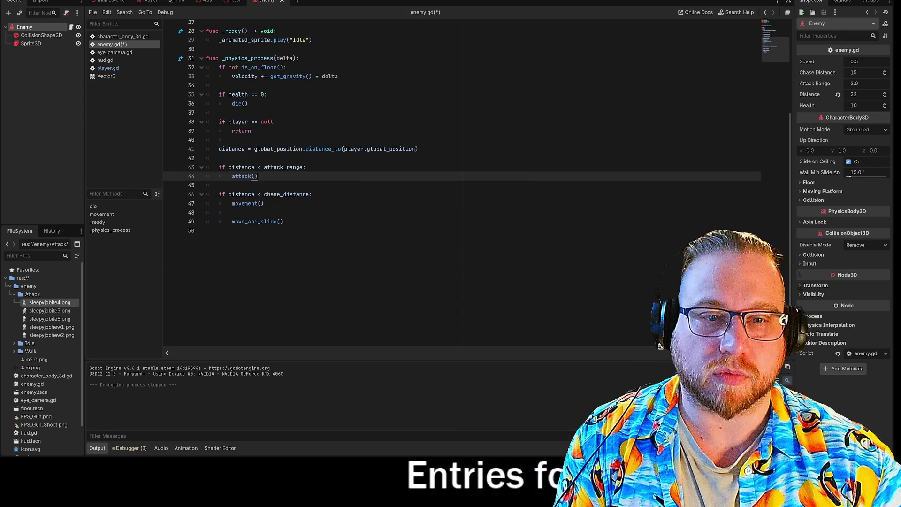
Step: Add blank lines after movement() and start the attack function before _ready
{"action": "scroll", "coordinate": [462, 184], "scroll_direction": "up", "scroll_amount": 9}
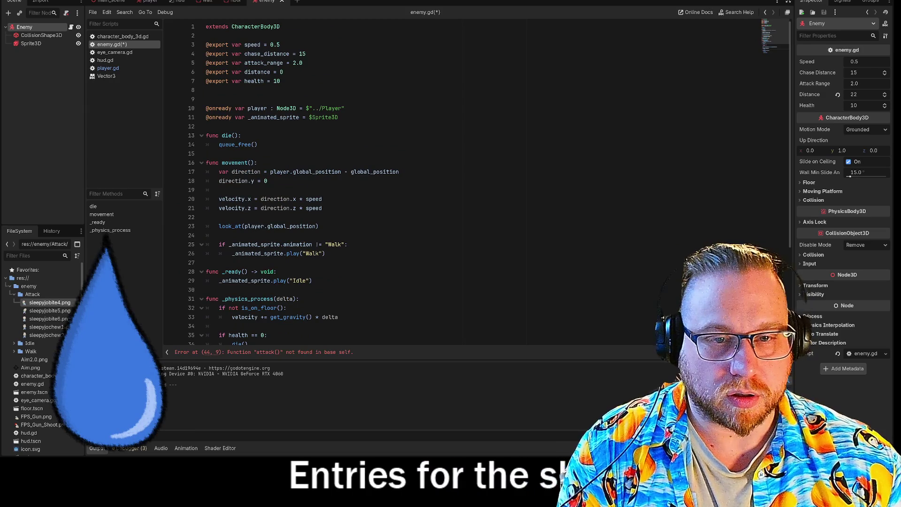
{"action": "left_click", "coordinate": [220, 189]}
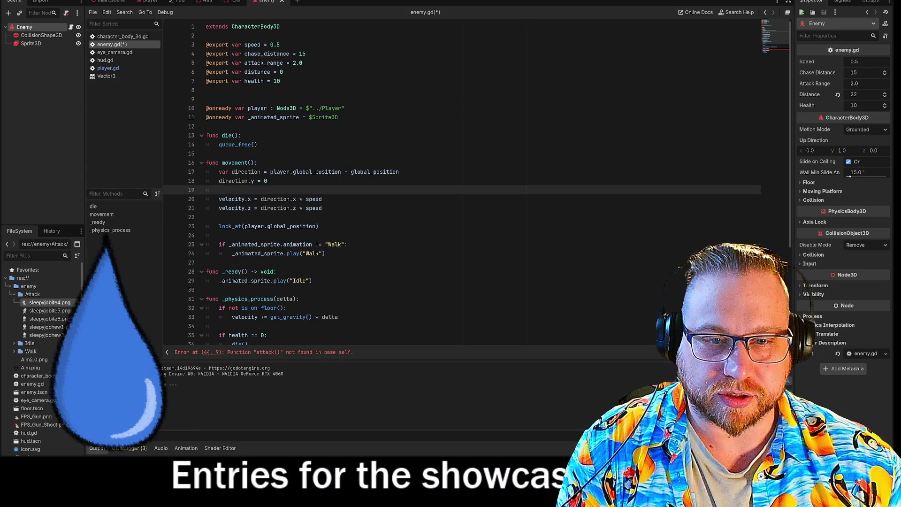
{"action": "left_click", "coordinate": [206, 217]}
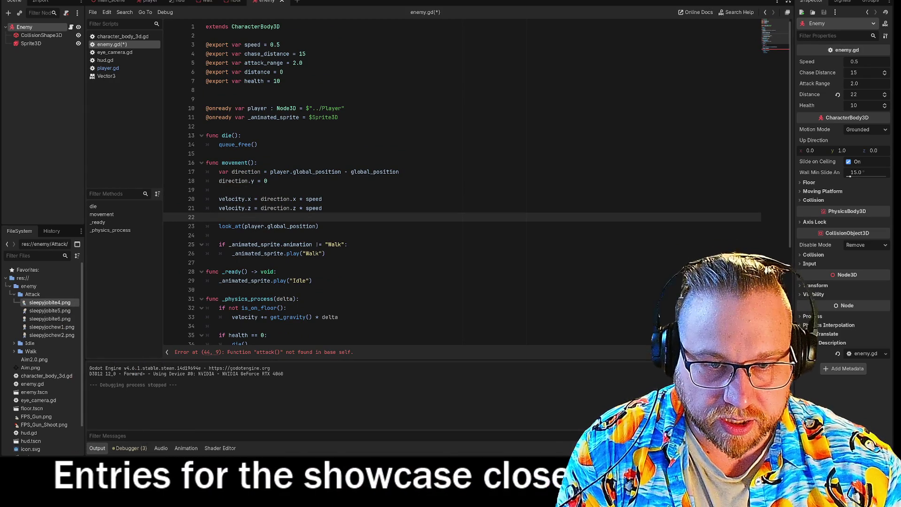
{"action": "left_click", "coordinate": [206, 262]}
{"action": "key", "text": "Return"}
{"action": "key", "text": "Return"}
{"action": "left_click", "coordinate": [207, 254]}
{"action": "left_click", "coordinate": [207, 217]}
{"action": "key", "text": "Down"}
{"action": "key", "text": "Down"}
{"action": "key", "text": "Down"}
{"action": "key", "text": "Return"}
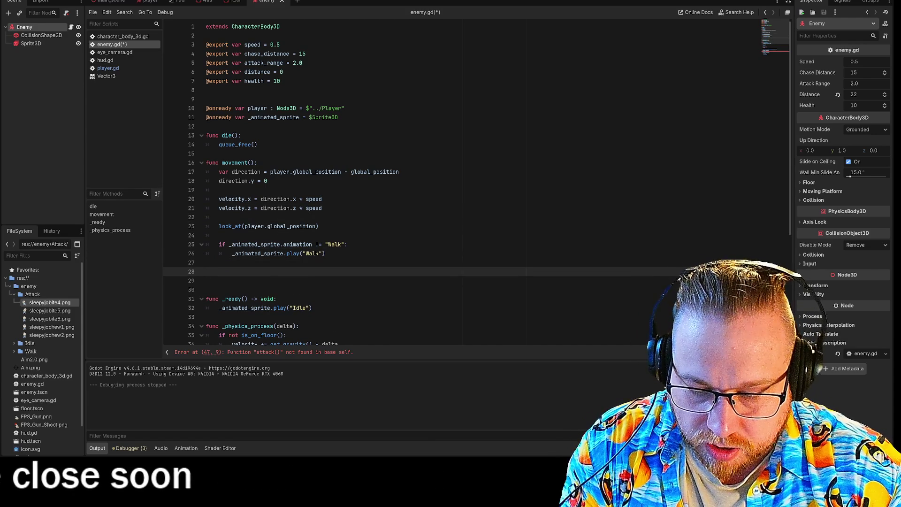
{"action": "type", "text": "attack():"}
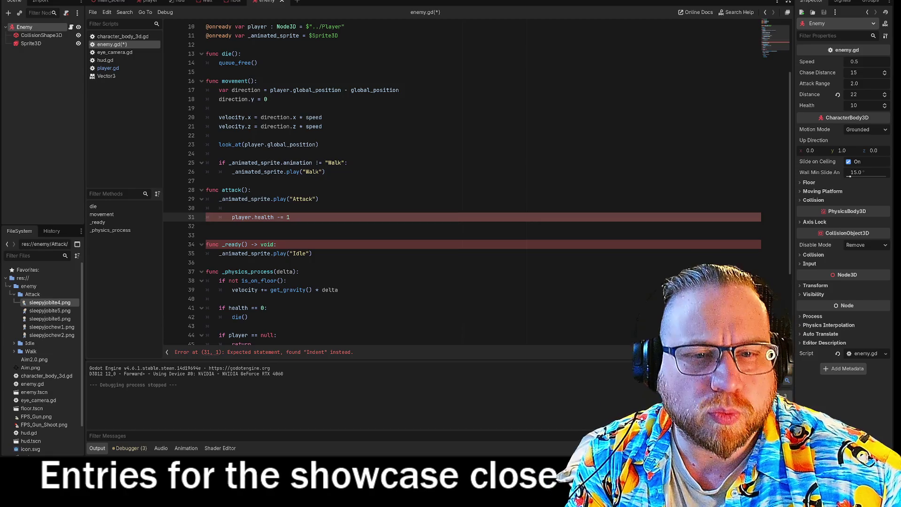
Step: Fix attack() indentation, remove its blank line, indent player.health -= 1, and save
{"action": "key", "text": "shift+Tab"}
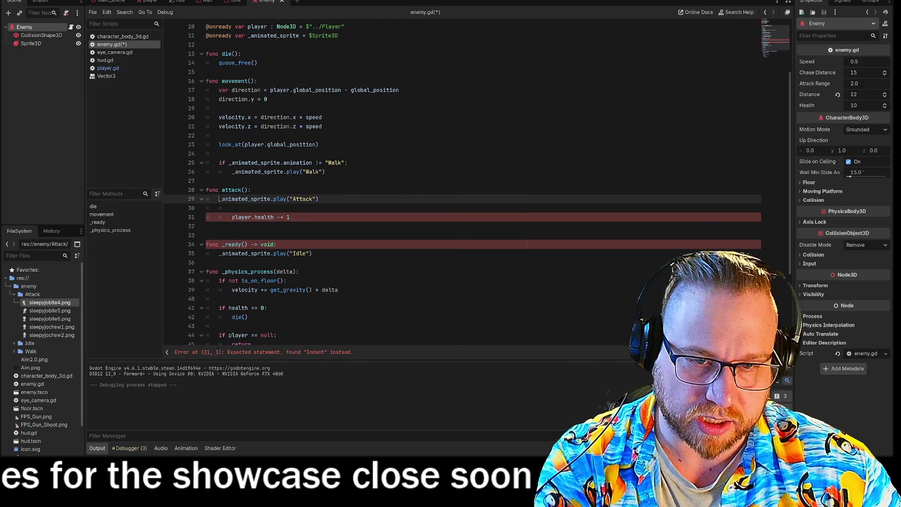
{"action": "key", "text": "Down"}
{"action": "key", "text": "shift+Tab"}
{"action": "key", "text": "Down"}
{"action": "key", "text": "shift+Tab"}
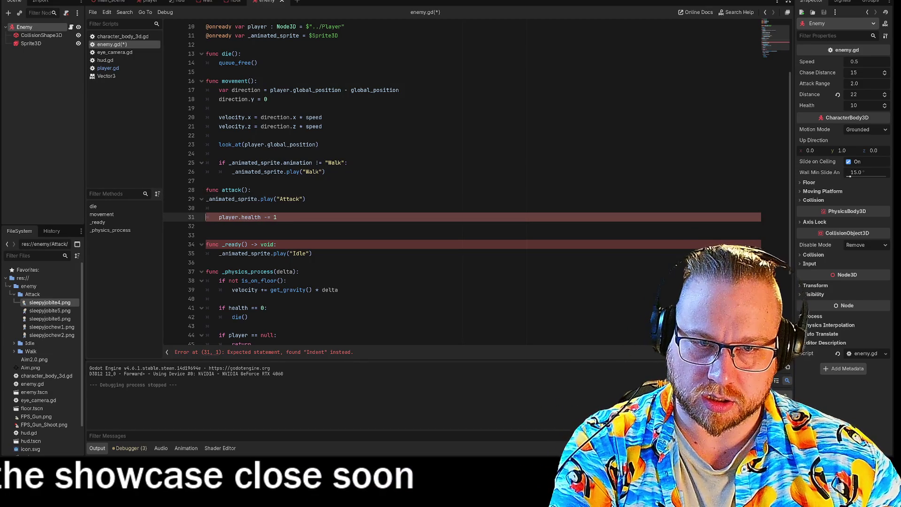
{"action": "key", "text": "Up"}
{"action": "key", "text": "Tab"}
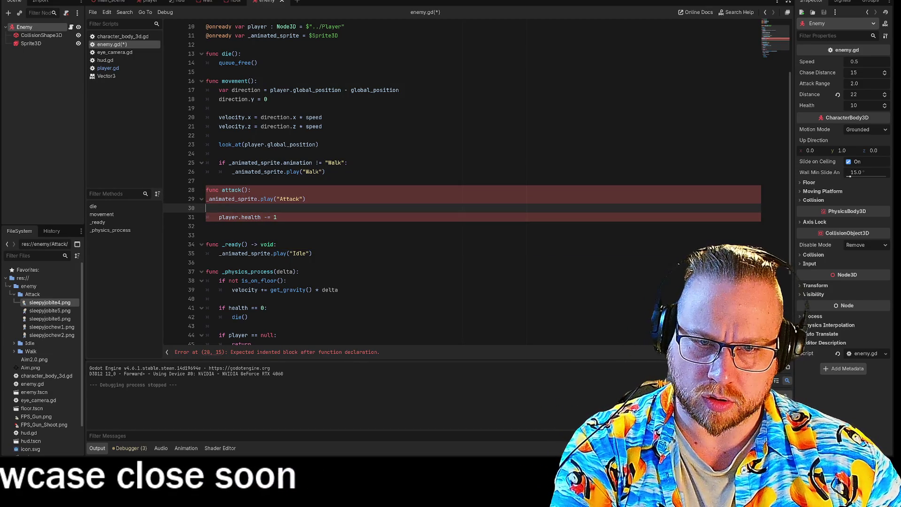
{"action": "key", "text": "Down"}
{"action": "key", "text": "shift+Tab"}
{"action": "key", "text": "Up"}
{"action": "key", "text": "BackSpace"}
{"action": "key", "text": "BackSpace"}
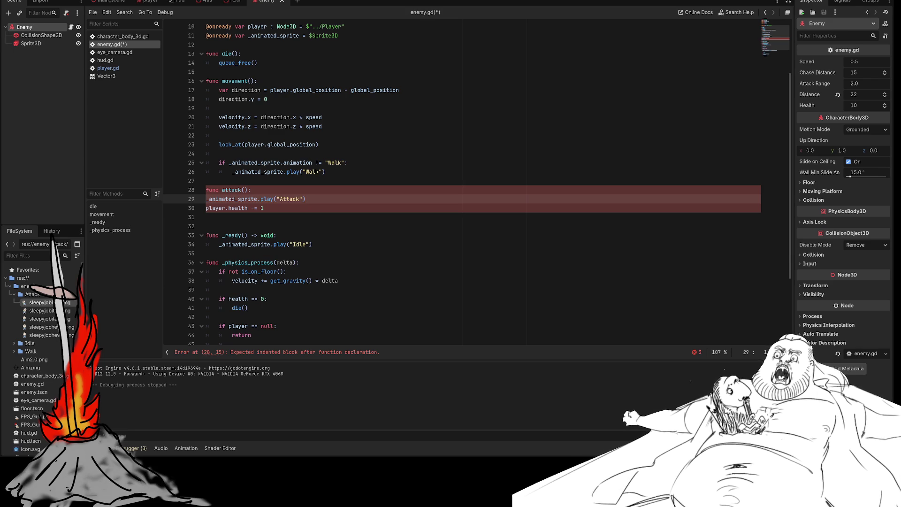
{"action": "key", "text": "Down"}
{"action": "key", "text": "Tab"}
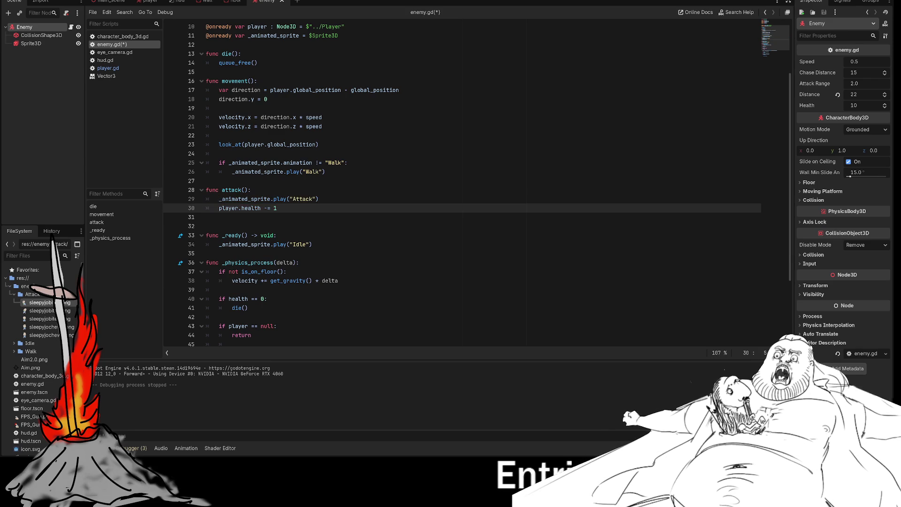
{"action": "left_click", "coordinate": [325, 171]}
{"action": "key", "text": "ctrl+s"}
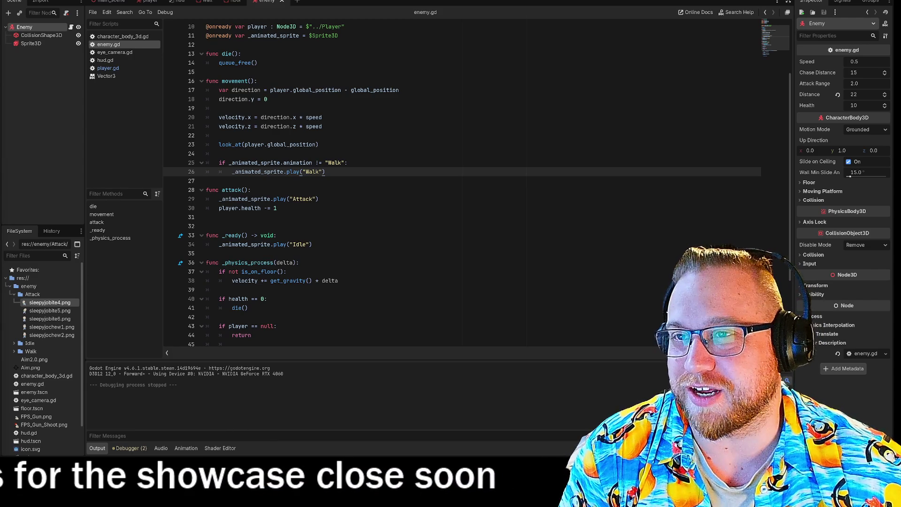
Step: Switch over to the itch.io jam edit page in the browser
{"action": "key", "text": "alt+Tab"}
Step: Insert 'Games must be run in browser' below the team-size rule, then minimize the browser
{"action": "left_click_drag", "start_coordinate": [531, 17], "coordinate": [526, 11]}
{"action": "scroll", "coordinate": [373, 197], "scroll_direction": "down", "scroll_amount": 15}
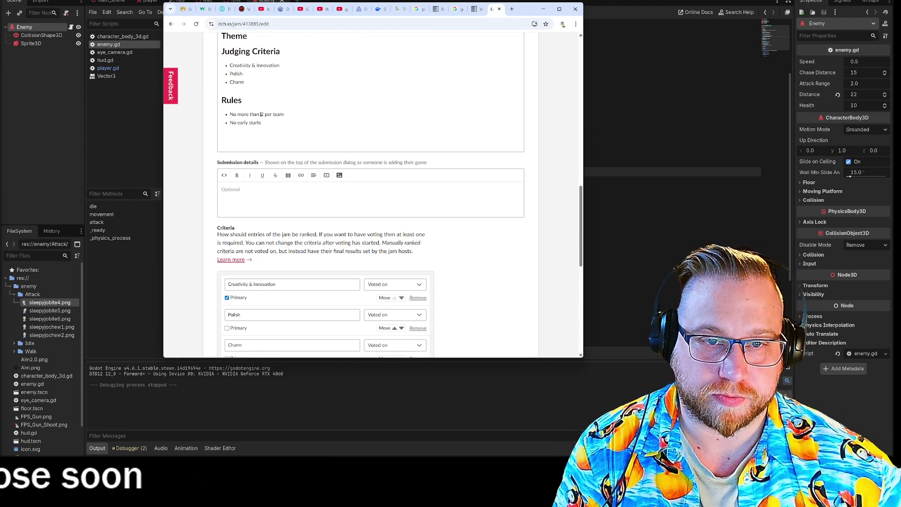
{"action": "key", "text": "Return"}
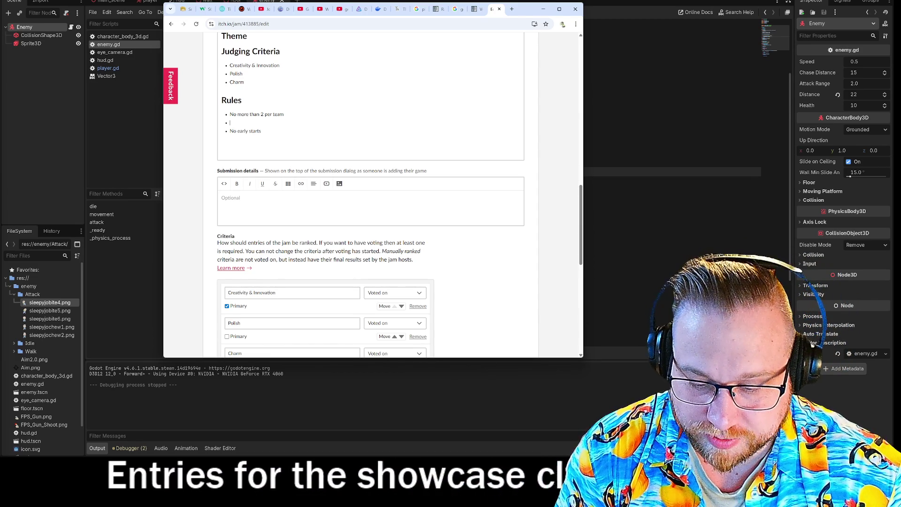
{"action": "type", "text": "Games"}
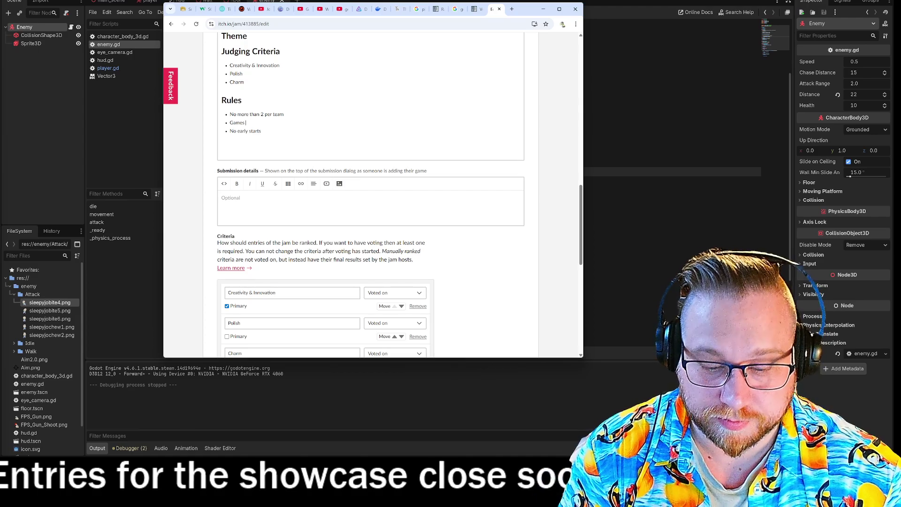
{"action": "type", "text": " must be"}
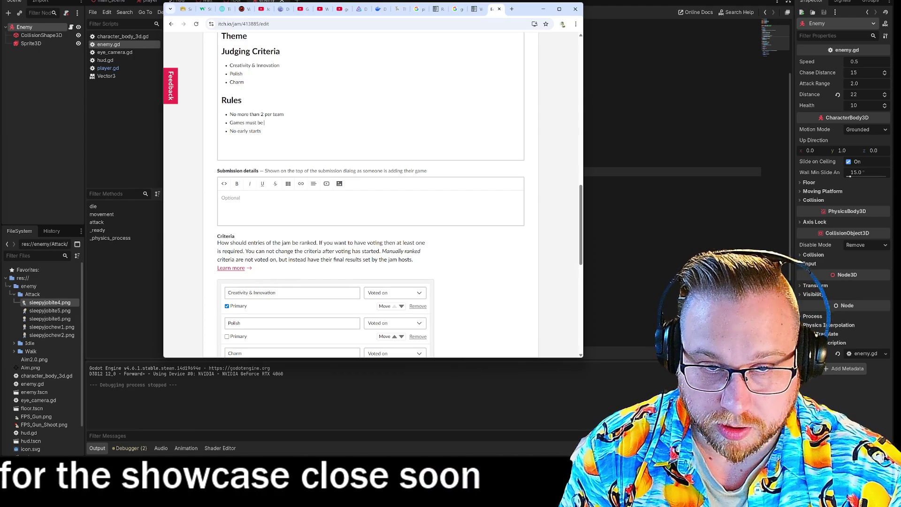
{"action": "type", "text": " run in browser"}
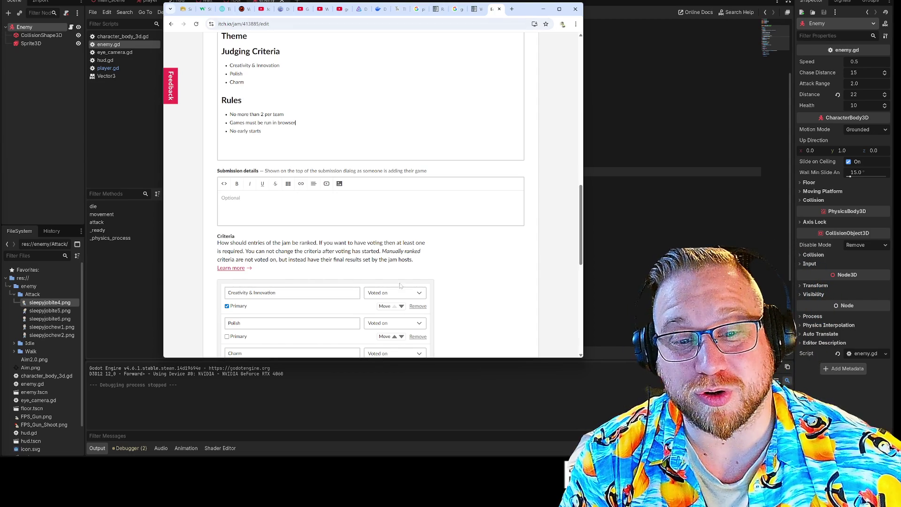
{"action": "scroll", "coordinate": [403, 284], "scroll_direction": "down", "scroll_amount": 10}
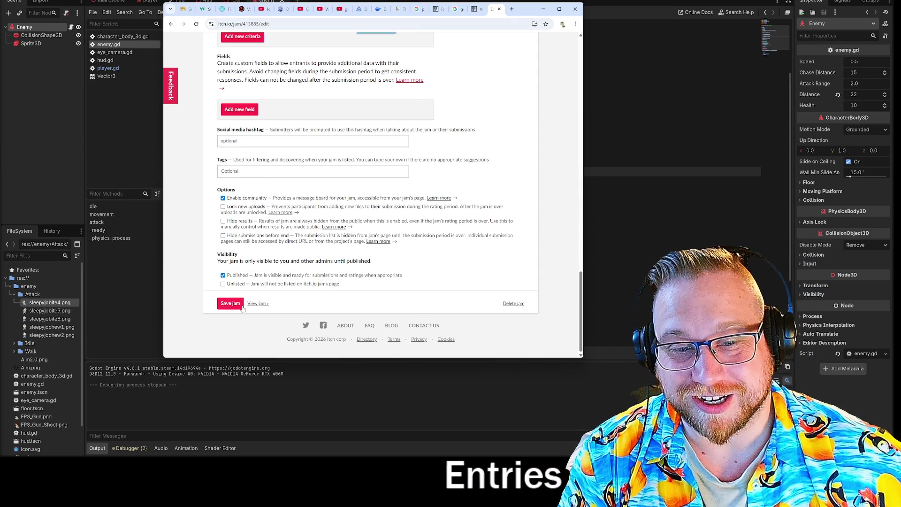
{"action": "left_click", "coordinate": [544, 9]}
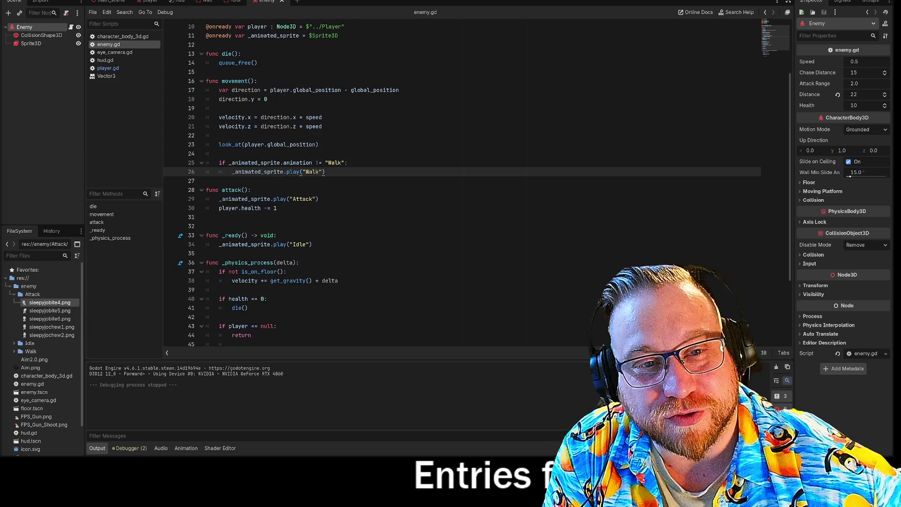
Step: Scroll through enemy.gd, then drag the State design pattern docs window over the editor
{"action": "scroll", "coordinate": [463, 183], "scroll_direction": "down", "scroll_amount": 3}
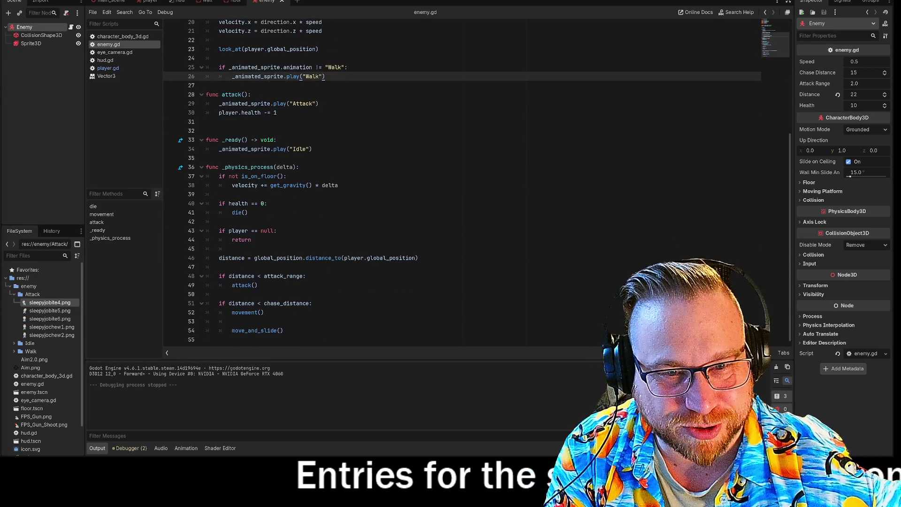
{"action": "scroll", "coordinate": [462, 183], "scroll_direction": "up", "scroll_amount": 6}
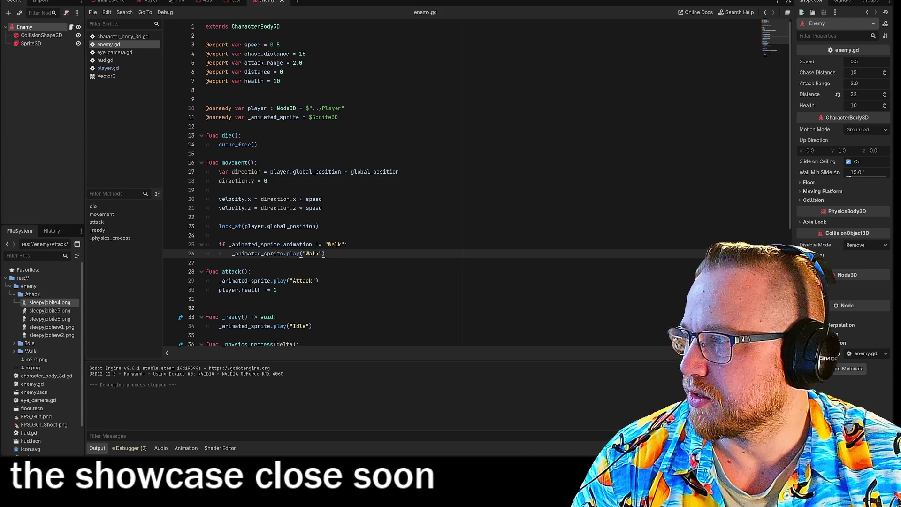
{"action": "mouse_move", "coordinate": [0, 19]}
{"action": "left_mouse_down"}
{"action": "mouse_move", "coordinate": [534, 12]}
{"action": "mouse_move", "coordinate": [259, 24]}
{"action": "mouse_move", "coordinate": [168, 4]}
{"action": "left_mouse_up"}
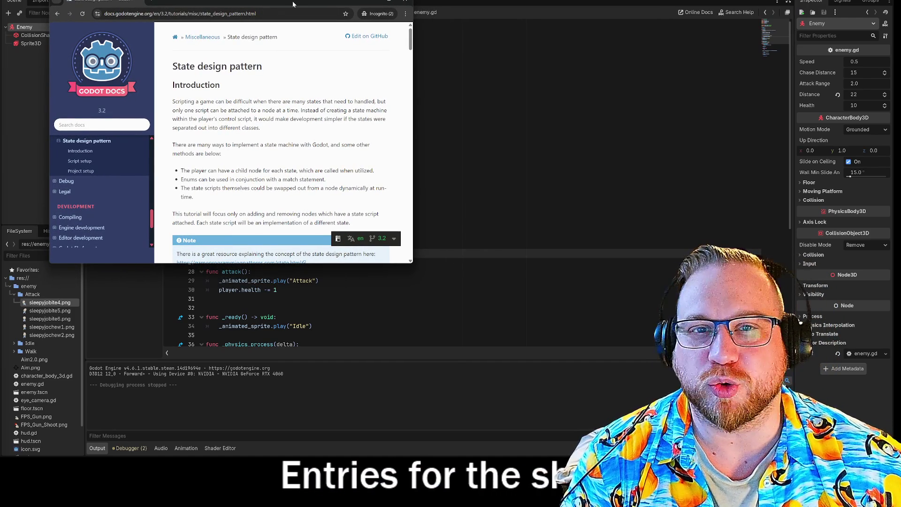
Step: Settle the State design pattern docs window on screen, read it, then minimize it
{"action": "left_click_drag", "start_coordinate": [303, 5], "coordinate": [292, 7]}
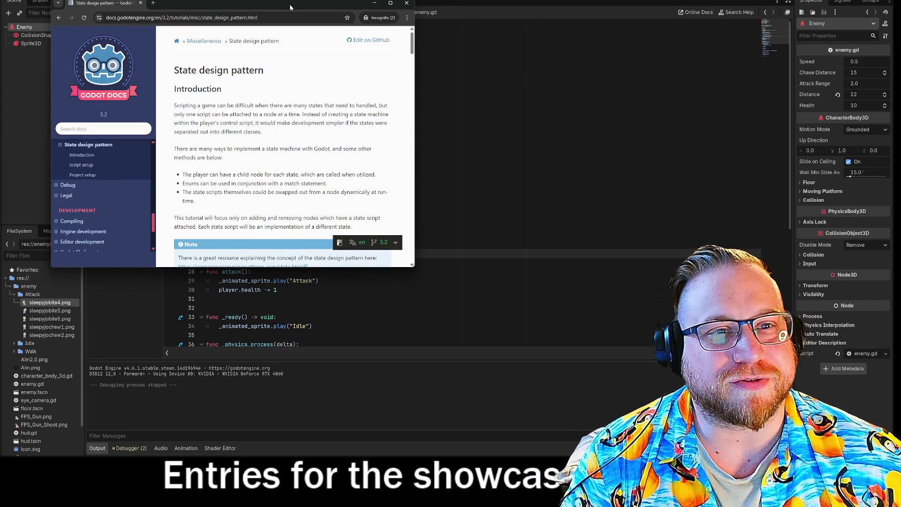
{"action": "left_click_drag", "start_coordinate": [289, 4], "coordinate": [290, 5]}
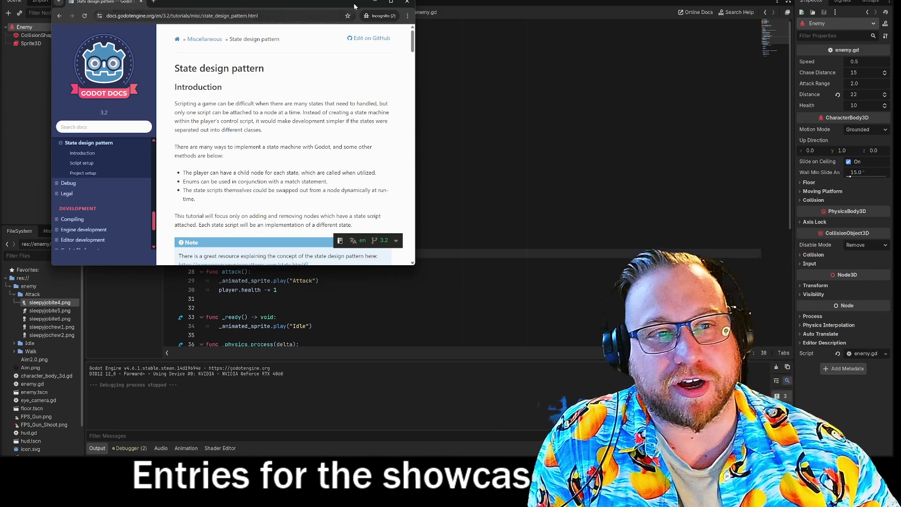
{"action": "left_click", "coordinate": [375, 1]}
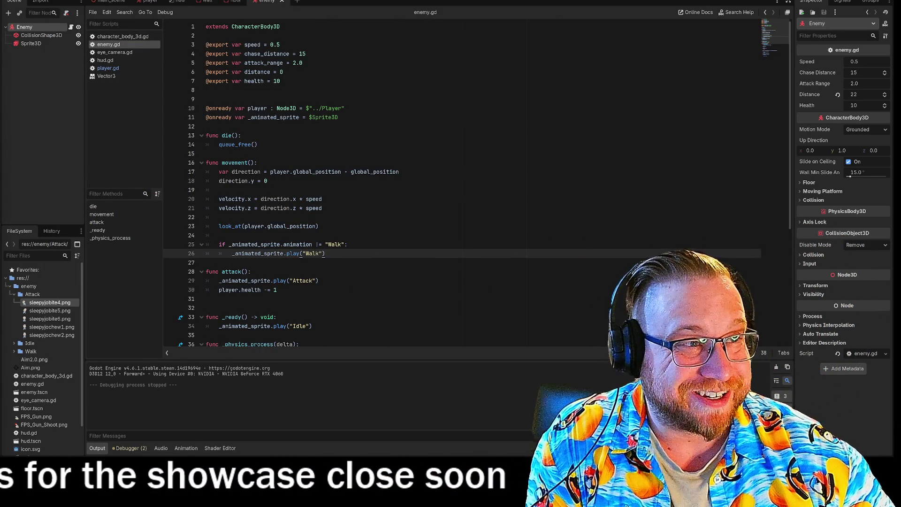
Step: Run the game with F5, enlarge its window, fire the gun twice, then exit with Escape
{"action": "key", "text": "F5"}
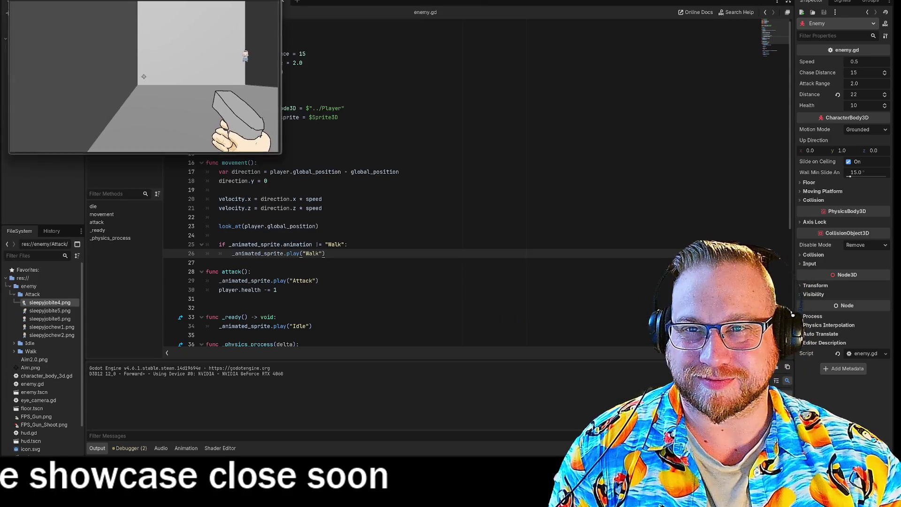
{"action": "mouse_move", "coordinate": [277, 156]}
{"action": "left_mouse_down"}
{"action": "mouse_move", "coordinate": [604, 393]}
{"action": "mouse_move", "coordinate": [657, 397]}
{"action": "left_mouse_up"}
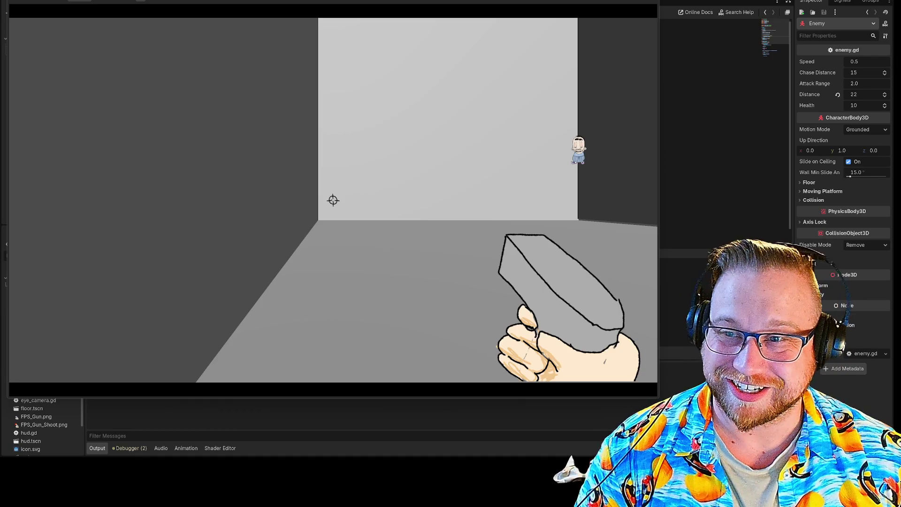
{"action": "left_click", "coordinate": [542, 267]}
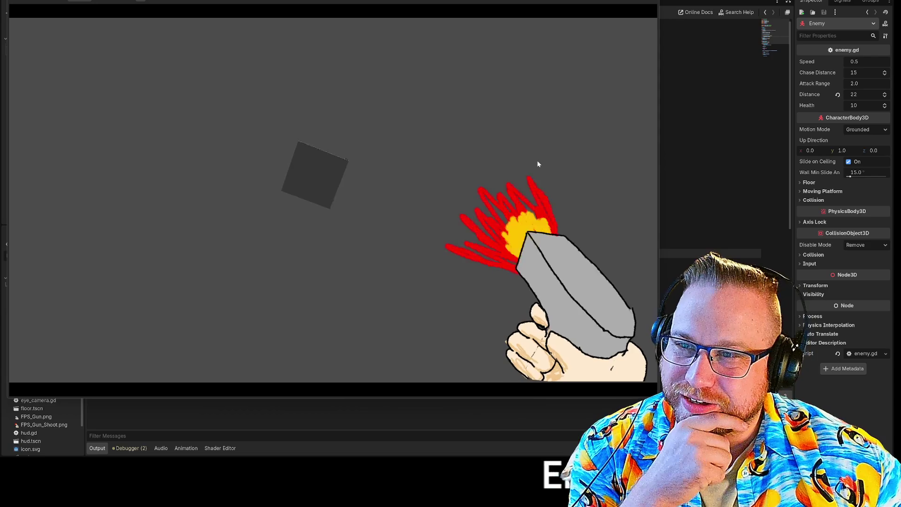
{"action": "left_click", "coordinate": [538, 164]}
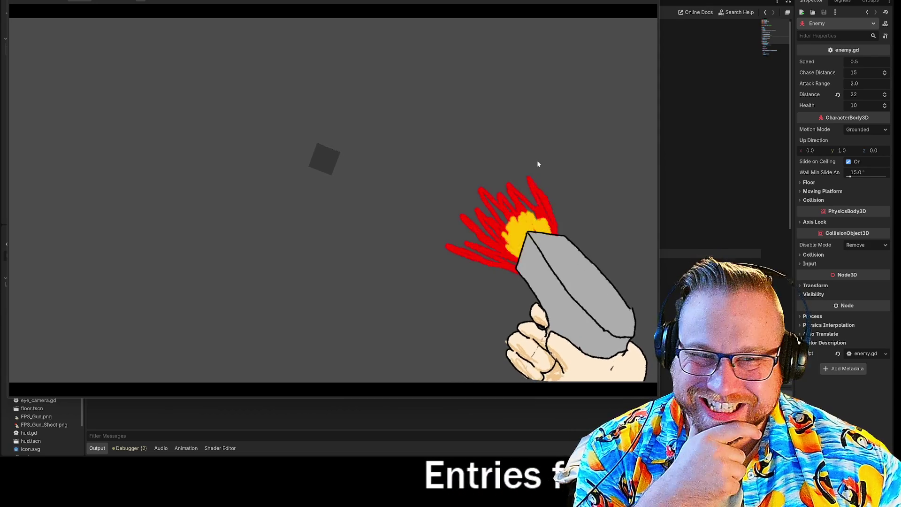
{"action": "left_click", "coordinate": [548, 156]}
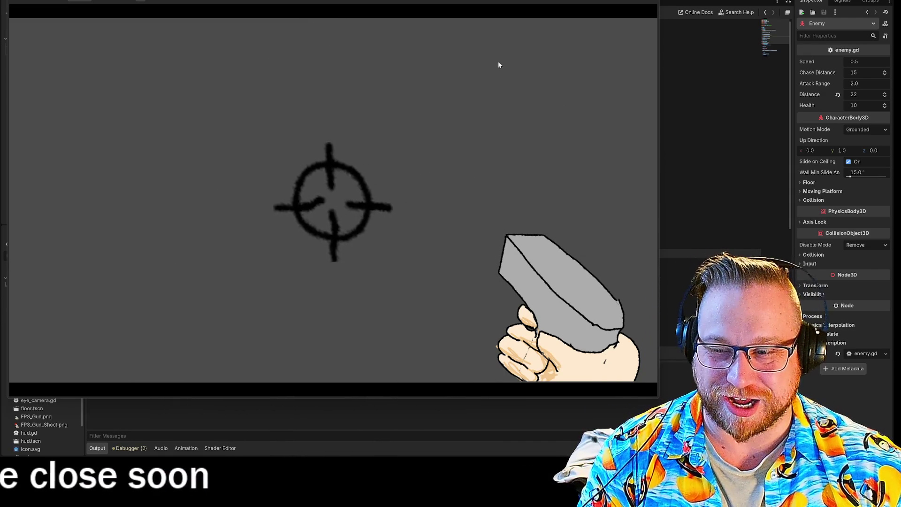
{"action": "key", "text": "Escape"}
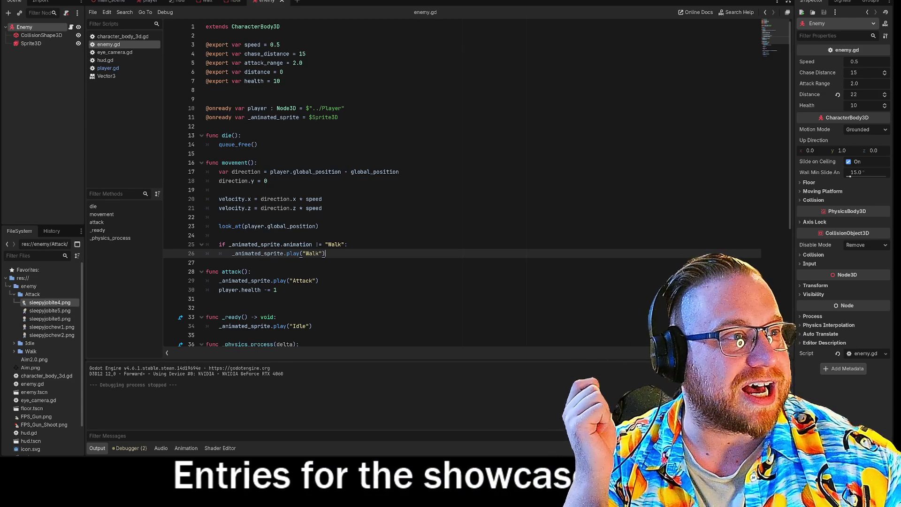
Step: Launch the game with F5, then move and enlarge its window
{"action": "key", "text": "F5"}
{"action": "left_click_drag", "start_coordinate": [392, 120], "coordinate": [95, 2]}
{"action": "mouse_move", "coordinate": [284, 157]}
{"action": "left_mouse_down"}
{"action": "mouse_move", "coordinate": [540, 373]}
{"action": "mouse_move", "coordinate": [607, 366]}
{"action": "left_mouse_up"}
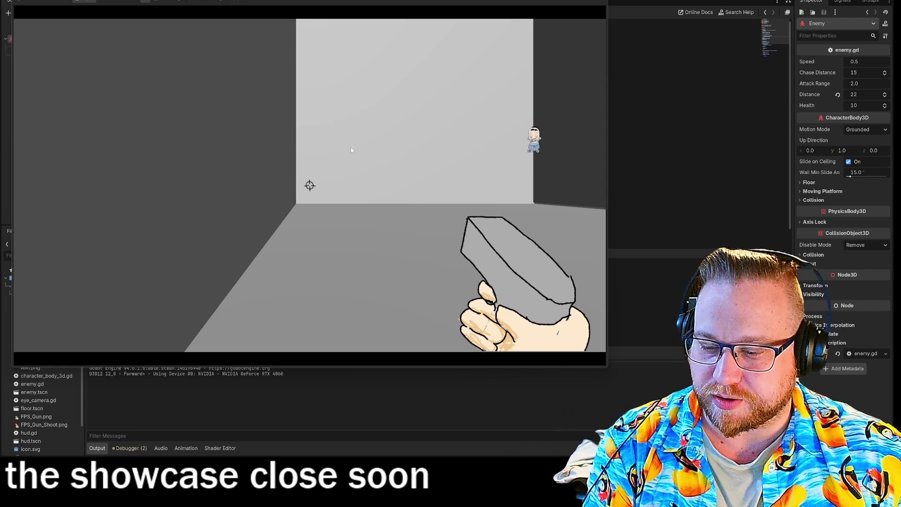
Step: Fire repeatedly, aim down sights, walk toward the enemy, shoot it, then stop with F8
{"action": "left_click", "coordinate": [351, 152]}
{"action": "left_click", "coordinate": [310, 185]}
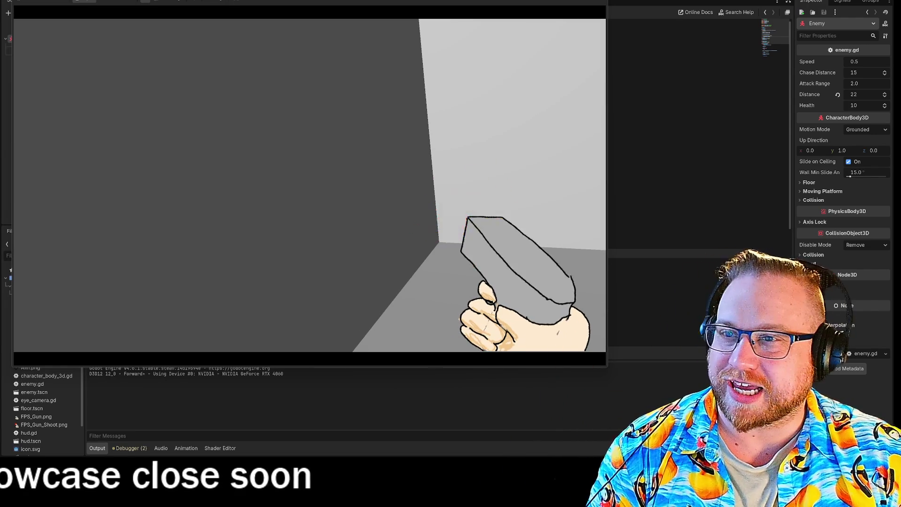
{"action": "left_click", "coordinate": [310, 186]}
{"action": "left_click", "coordinate": [310, 185]}
{"action": "left_click", "coordinate": [310, 185]}
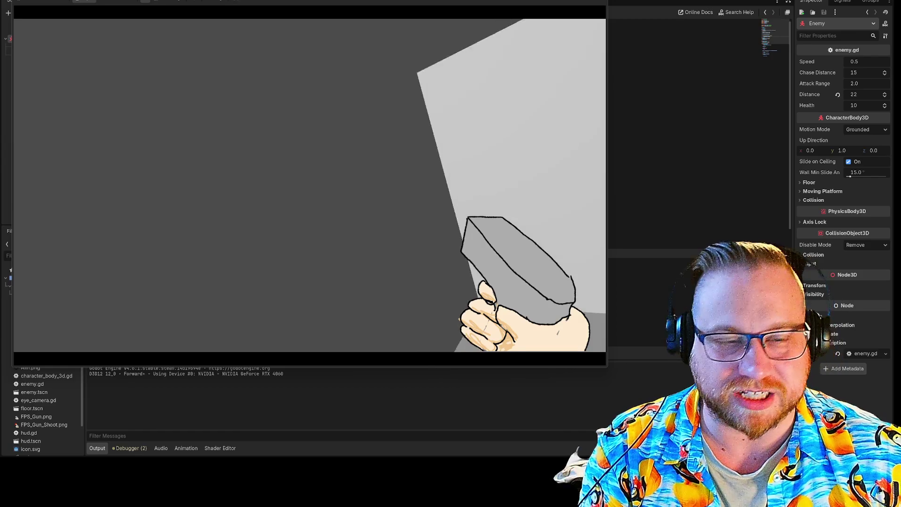
{"action": "left_click", "coordinate": [310, 179]}
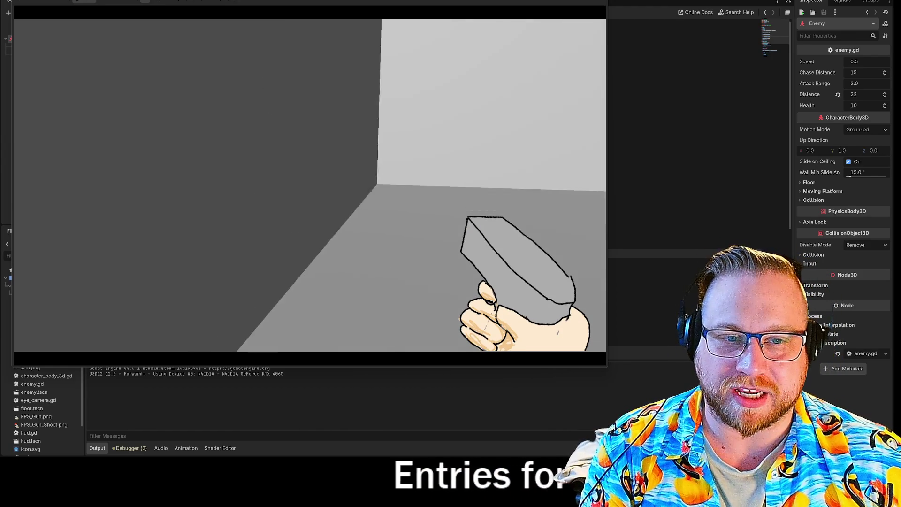
{"action": "right_click", "coordinate": [310, 185]}
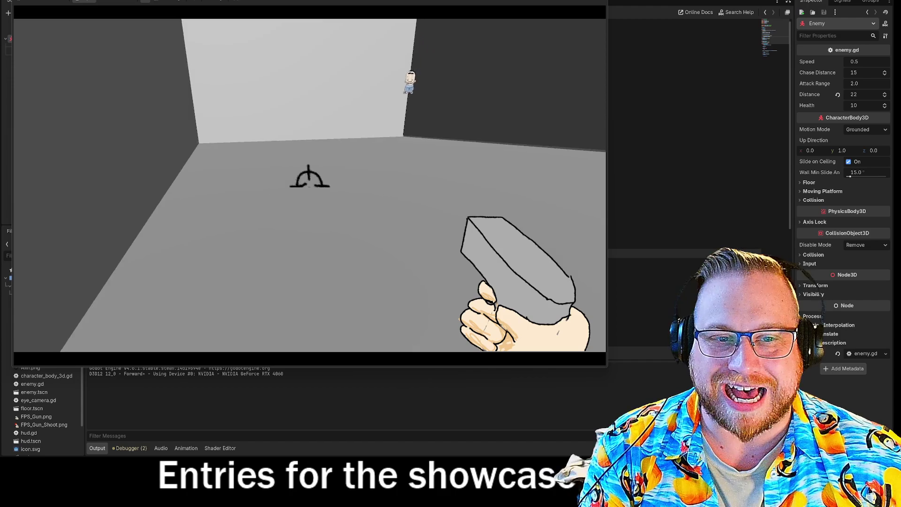
{"action": "right_click", "coordinate": [309, 185]}
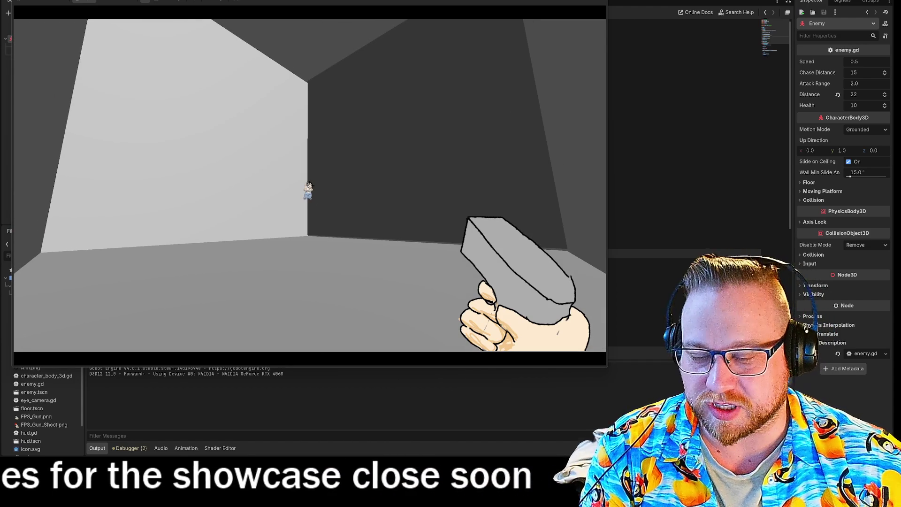
{"action": "key", "text": "w"}
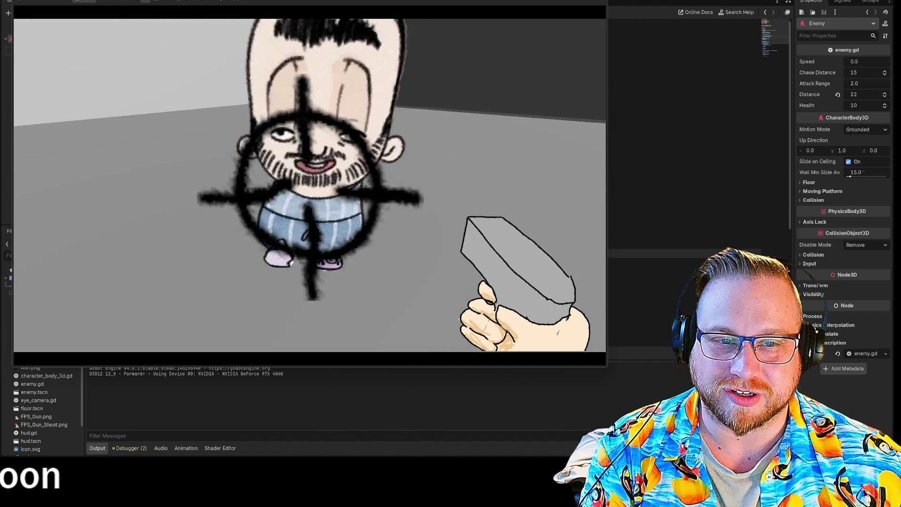
{"action": "left_click", "coordinate": [310, 187]}
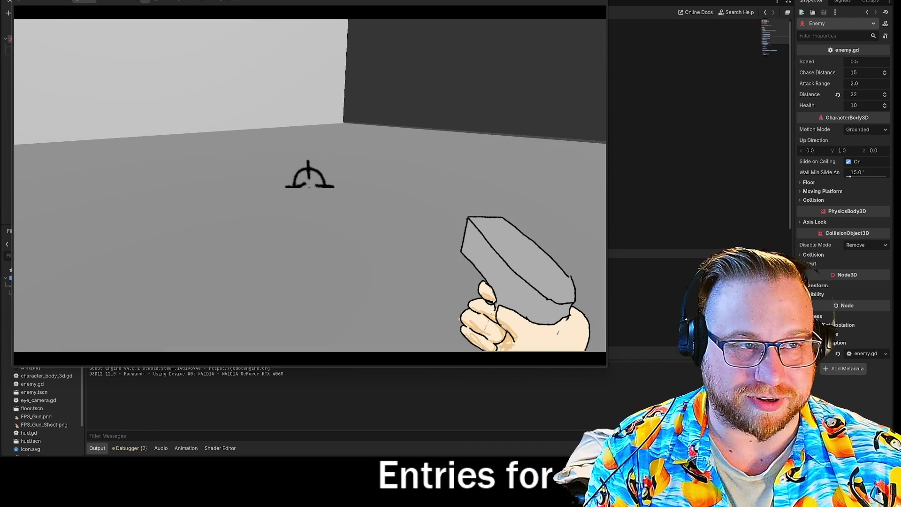
{"action": "key", "text": "F8"}
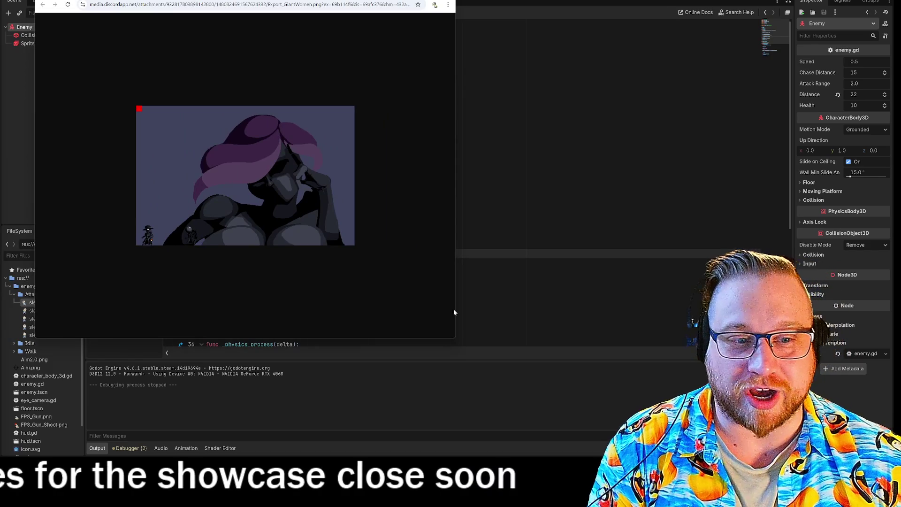
{"action": "left_click_drag", "start_coordinate": [456, 338], "coordinate": [639, 428]}
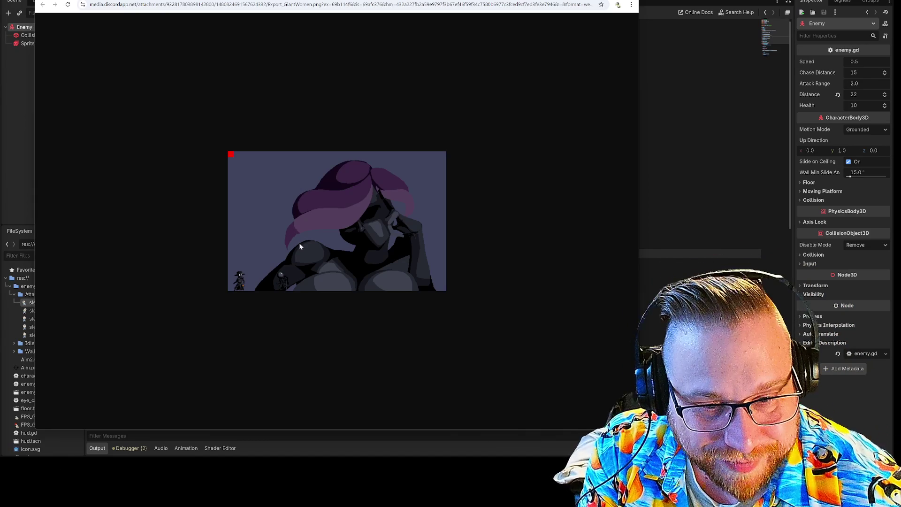
{"action": "scroll", "coordinate": [242, 286], "scroll_direction": "up", "scroll_amount": 7, "text": "ctrl"}
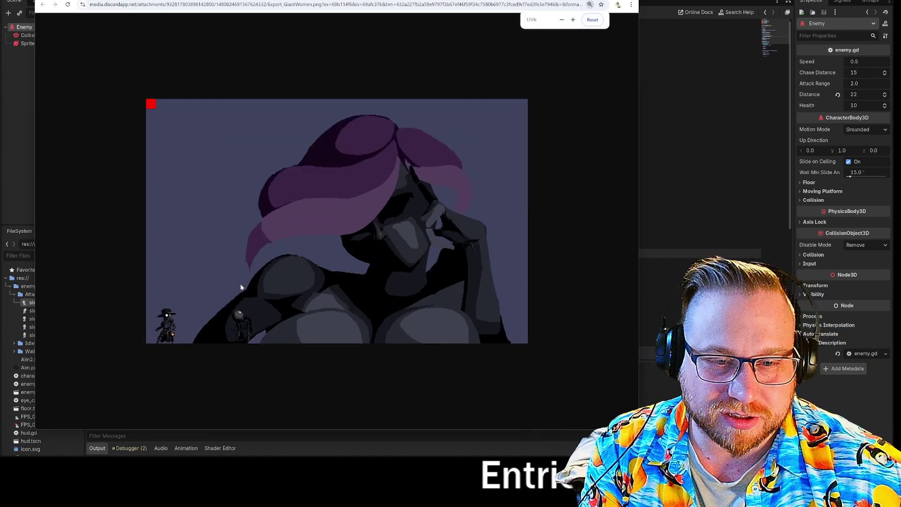
{"action": "scroll", "coordinate": [239, 287], "scroll_direction": "down", "scroll_amount": 3, "text": "ctrl"}
{"action": "scroll", "coordinate": [233, 300], "scroll_direction": "up", "scroll_amount": 1, "text": "ctrl"}
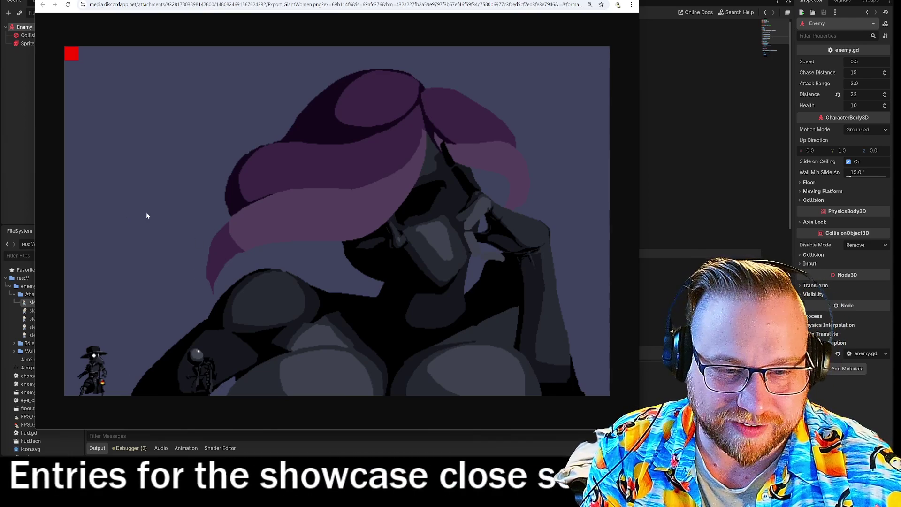
{"action": "scroll", "coordinate": [163, 212], "scroll_direction": "down", "scroll_amount": 1, "text": "ctrl"}
{"action": "scroll", "coordinate": [168, 213], "scroll_direction": "down", "scroll_amount": 6, "text": "ctrl"}
{"action": "scroll", "coordinate": [418, 220], "scroll_direction": "up", "scroll_amount": 1, "text": "ctrl"}
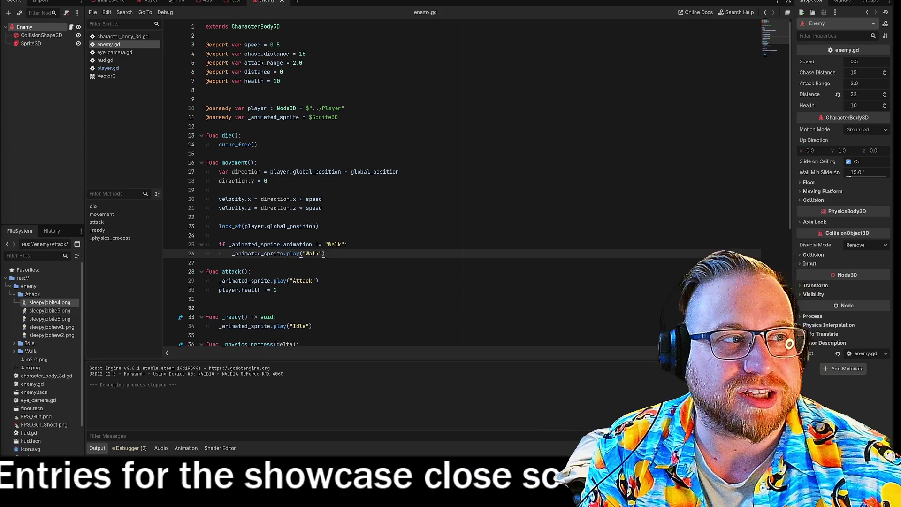
{"action": "key", "text": "F5"}
{"action": "left_click", "coordinate": [434, 193]}
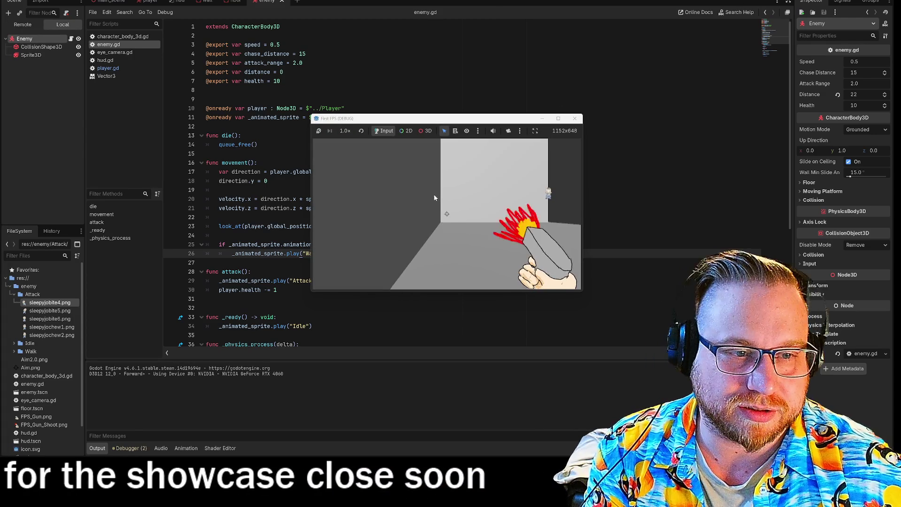
{"action": "key", "text": "w"}
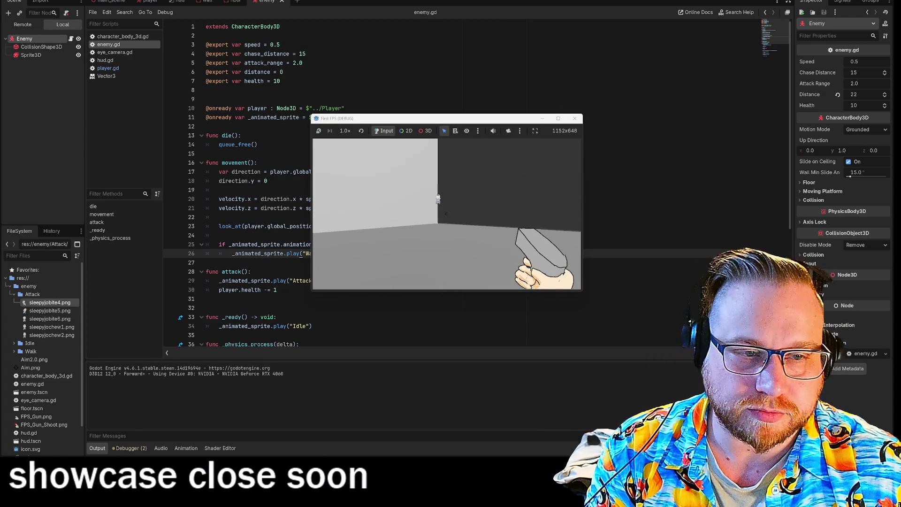
{"action": "key", "text": "w"}
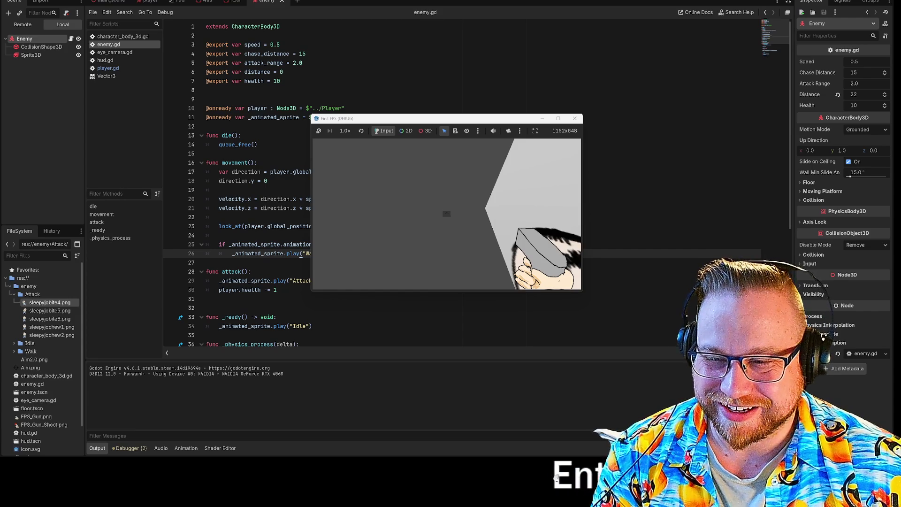
{"action": "left_click", "coordinate": [448, 214]}
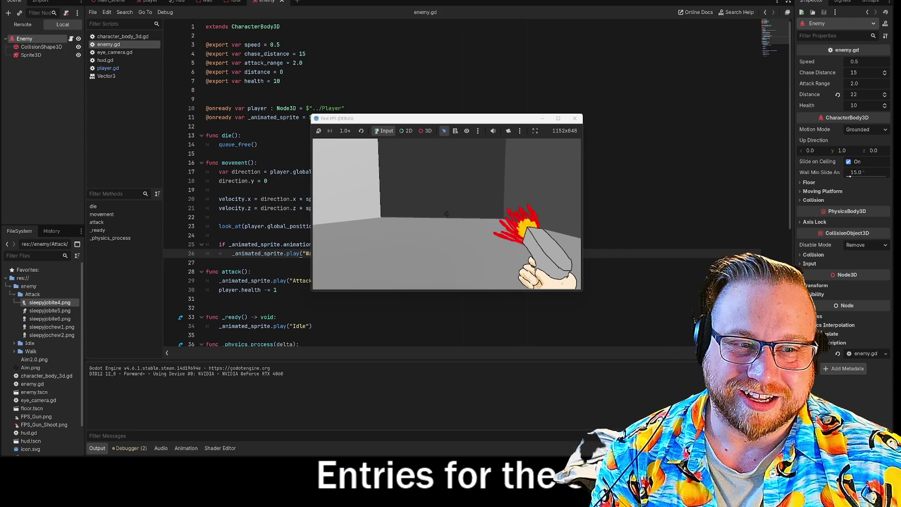
{"action": "left_click", "coordinate": [576, 119]}
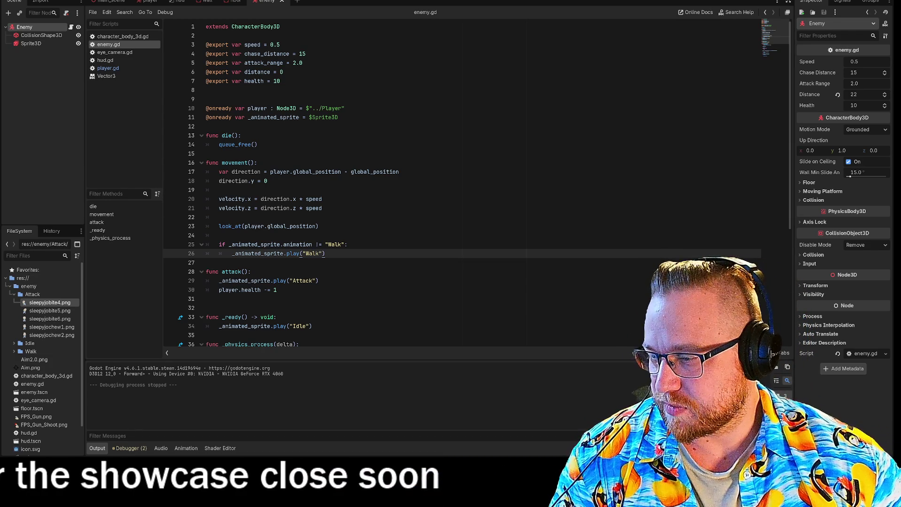
{"action": "key", "text": "alt+Tab"}
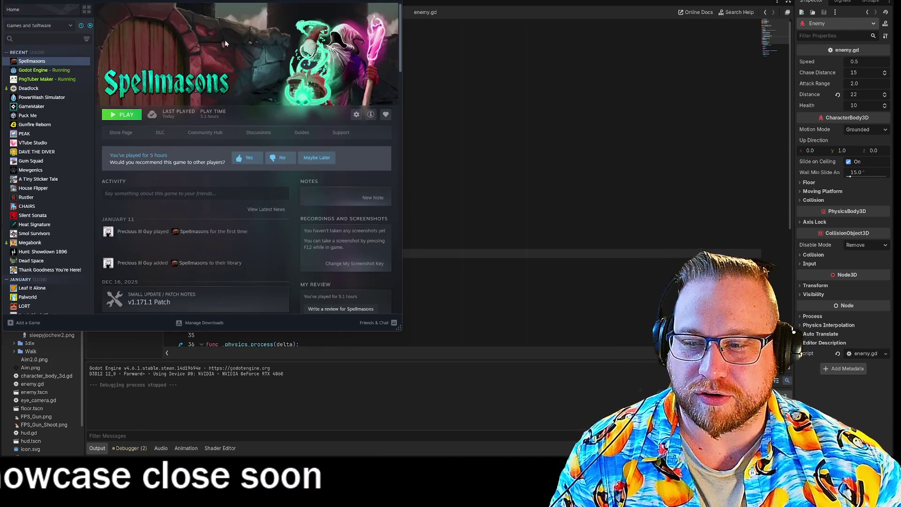
{"action": "left_click", "coordinate": [33, 70]}
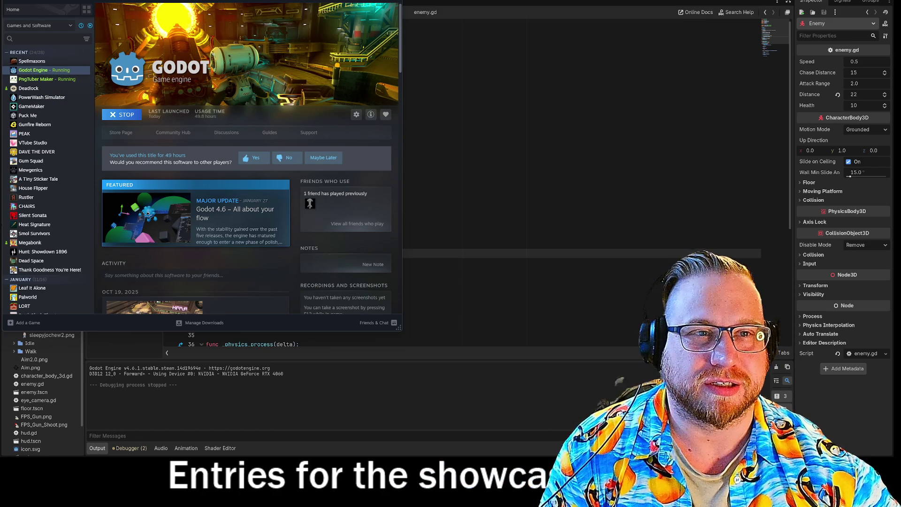
{"action": "key", "text": "alt+Tab"}
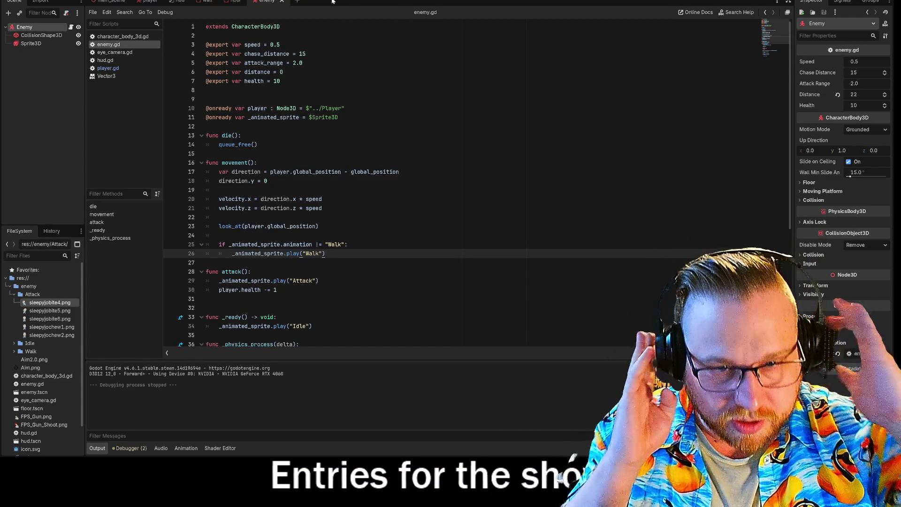
{"action": "scroll", "coordinate": [462, 184], "scroll_direction": "down", "scroll_amount": 6}
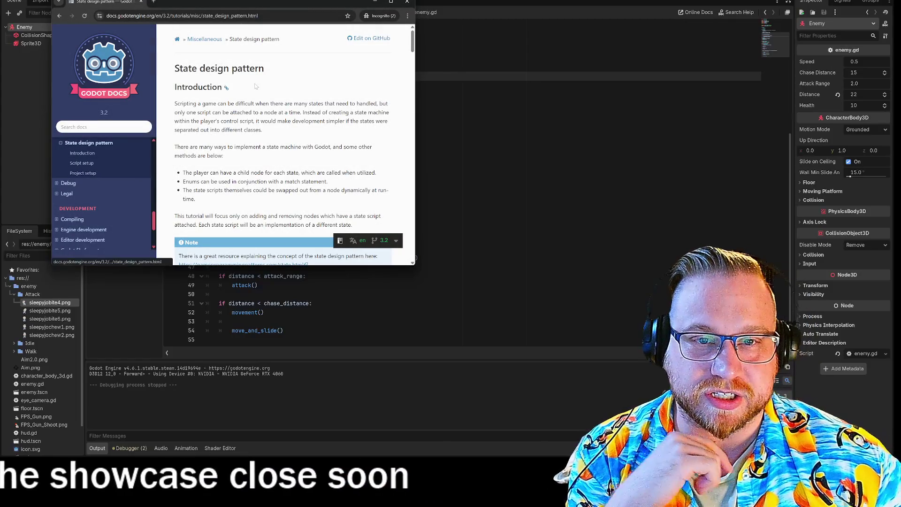
{"action": "left_click_drag", "start_coordinate": [252, 7], "coordinate": [212, 0]}
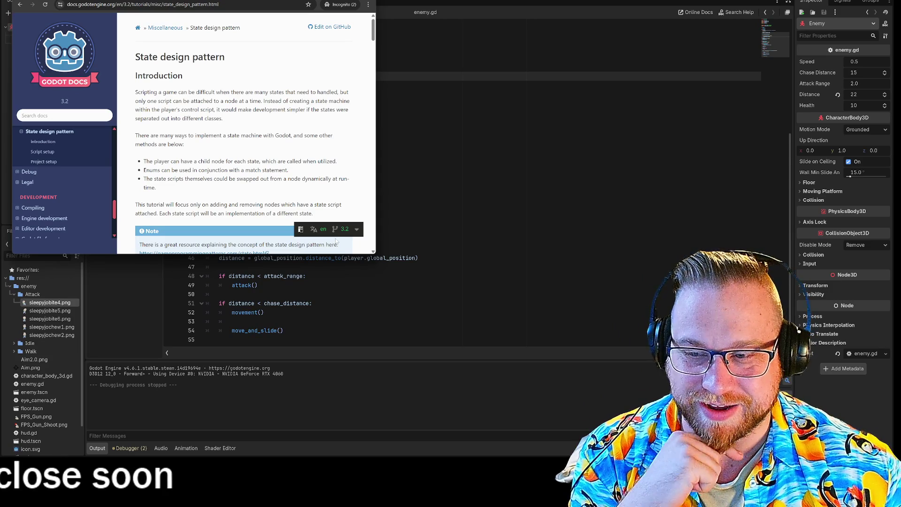
{"action": "mouse_move", "coordinate": [374, 254]}
{"action": "left_mouse_down"}
{"action": "mouse_move", "coordinate": [445, 421]}
{"action": "mouse_move", "coordinate": [411, 422]}
{"action": "mouse_move", "coordinate": [371, 465]}
{"action": "mouse_move", "coordinate": [423, 419]}
{"action": "mouse_move", "coordinate": [479, 437]}
{"action": "mouse_move", "coordinate": [359, 423]}
{"action": "mouse_move", "coordinate": [413, 438]}
{"action": "mouse_move", "coordinate": [398, 440]}
{"action": "mouse_move", "coordinate": [402, 431]}
{"action": "left_mouse_up"}
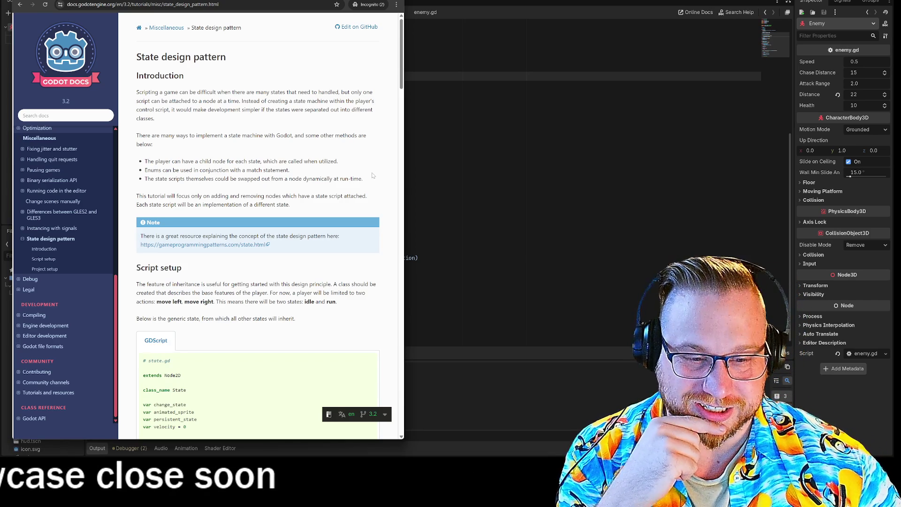
{"action": "scroll", "coordinate": [371, 174], "scroll_direction": "down", "scroll_amount": 4}
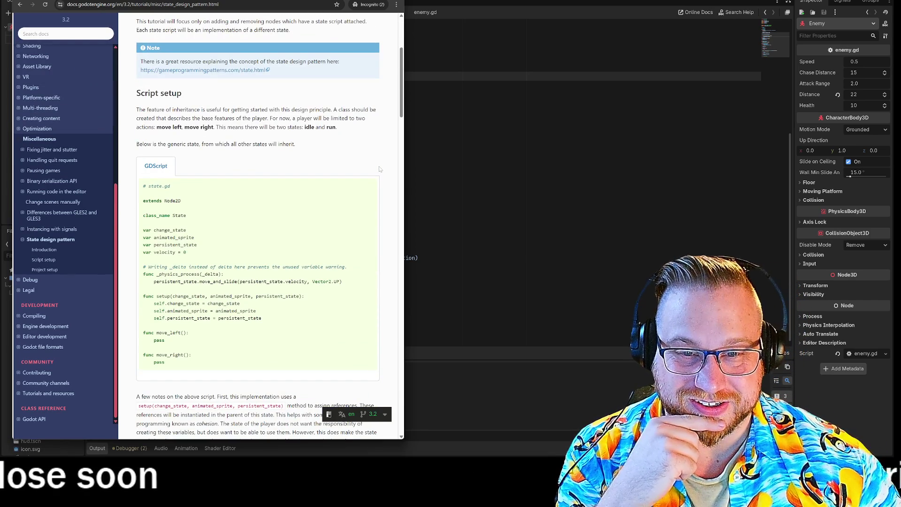
{"action": "scroll", "coordinate": [380, 169], "scroll_direction": "down", "scroll_amount": 2}
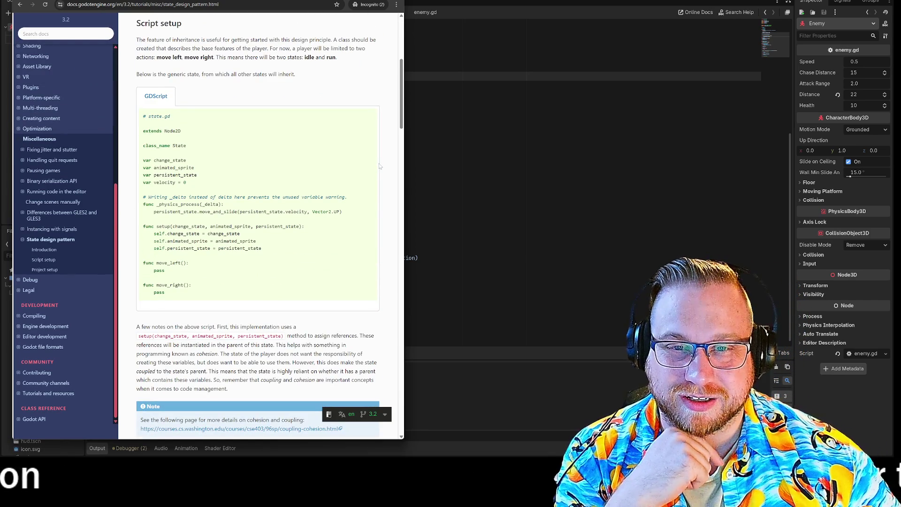
{"action": "scroll", "coordinate": [380, 166], "scroll_direction": "up", "scroll_amount": 1}
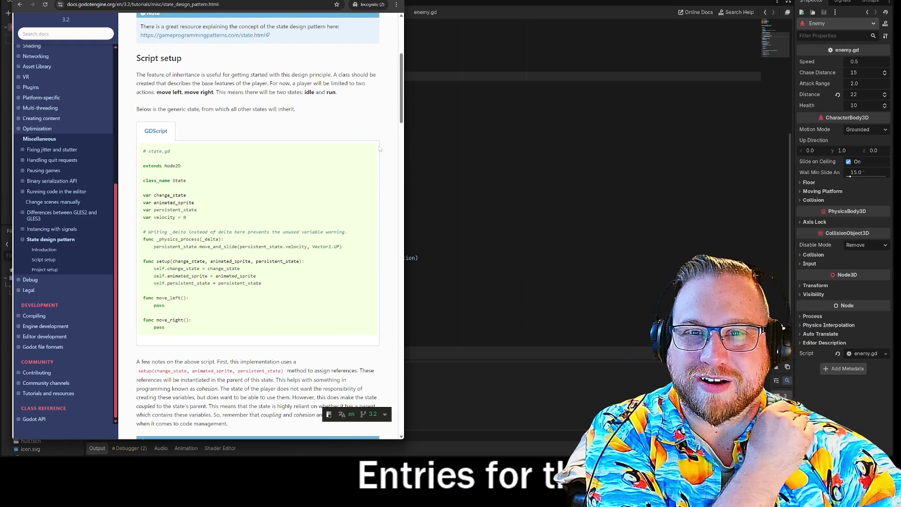
{"action": "scroll", "coordinate": [362, 160], "scroll_direction": "up", "scroll_amount": 6}
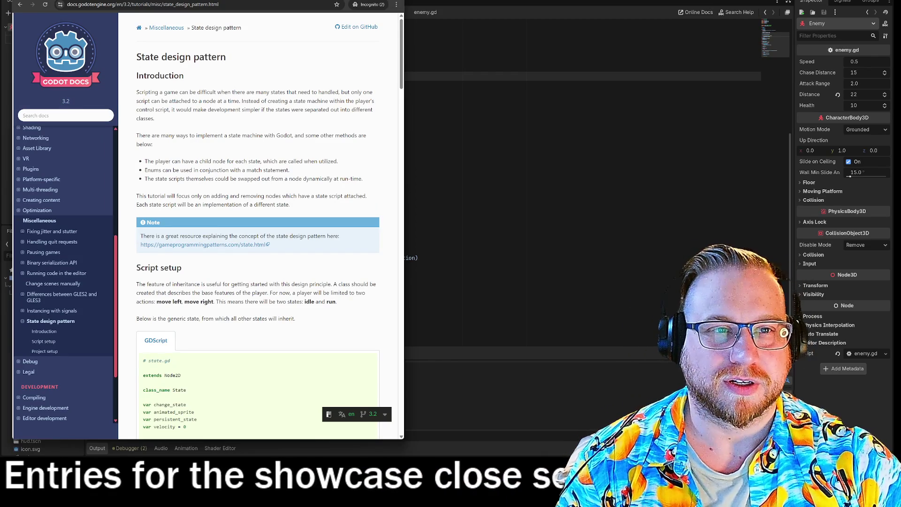
{"action": "key", "text": "alt+Tab"}
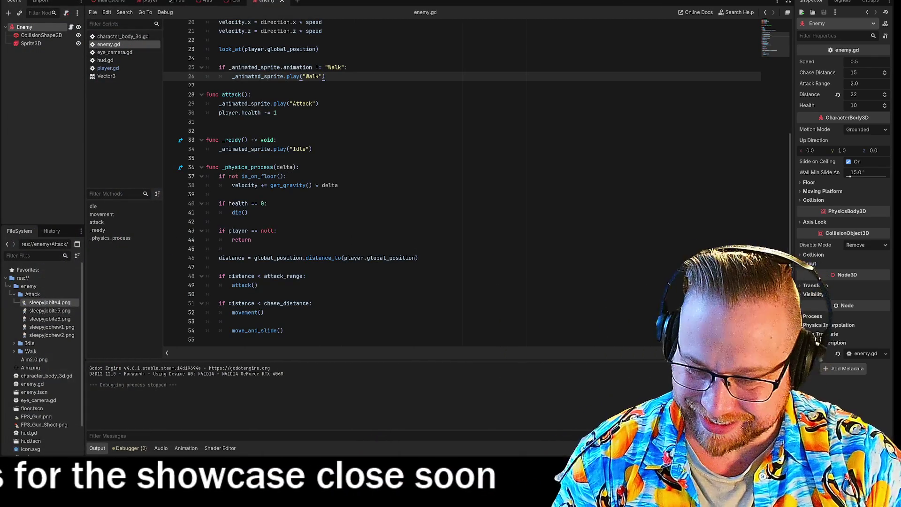
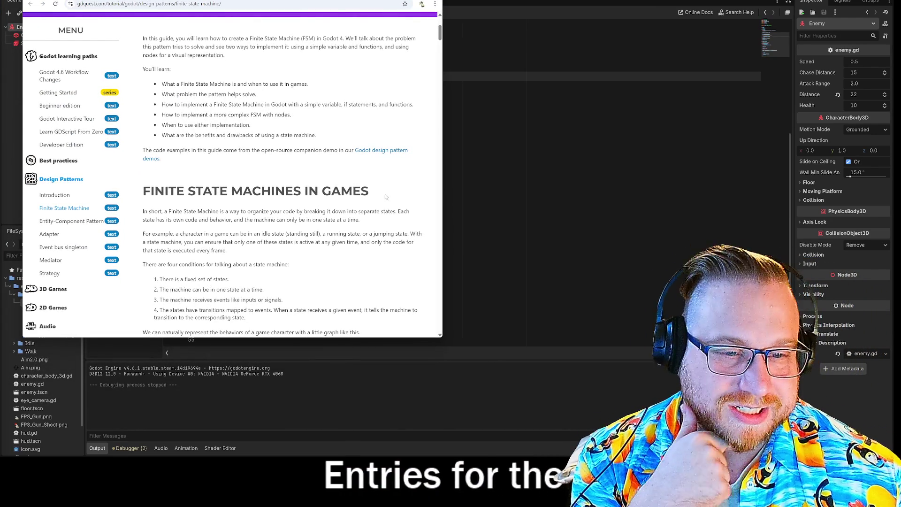
Step: Scroll the GDQuest FSM guide to its one-variable state machine section and select the enum and state lines
{"action": "scroll", "coordinate": [371, 201], "scroll_direction": "down", "scroll_amount": 4}
{"action": "scroll", "coordinate": [420, 162], "scroll_direction": "down", "scroll_amount": 2}
{"action": "scroll", "coordinate": [403, 123], "scroll_direction": "down", "scroll_amount": 2}
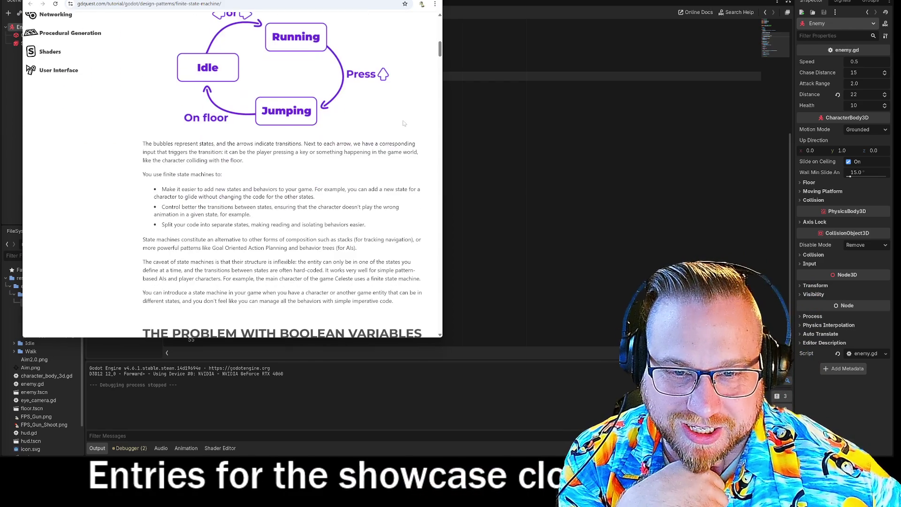
{"action": "scroll", "coordinate": [403, 121], "scroll_direction": "down", "scroll_amount": 5}
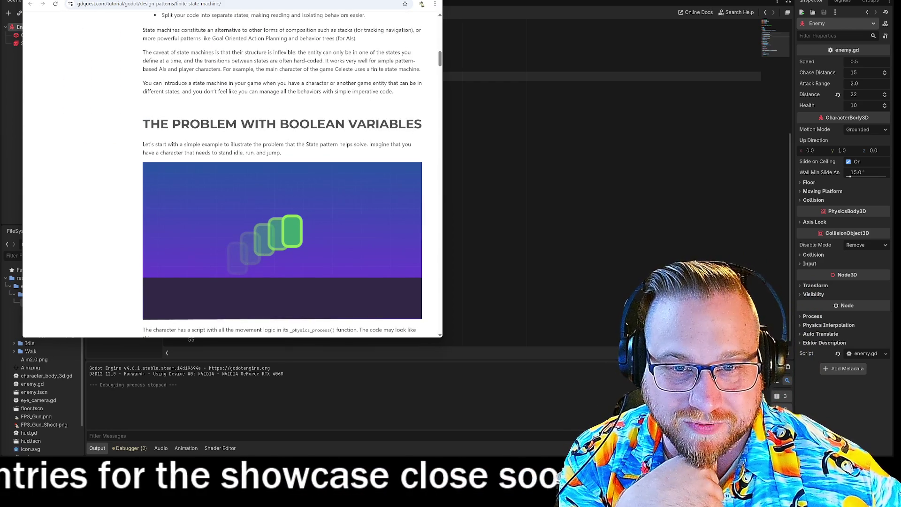
{"action": "scroll", "coordinate": [420, 86], "scroll_direction": "down", "scroll_amount": 5}
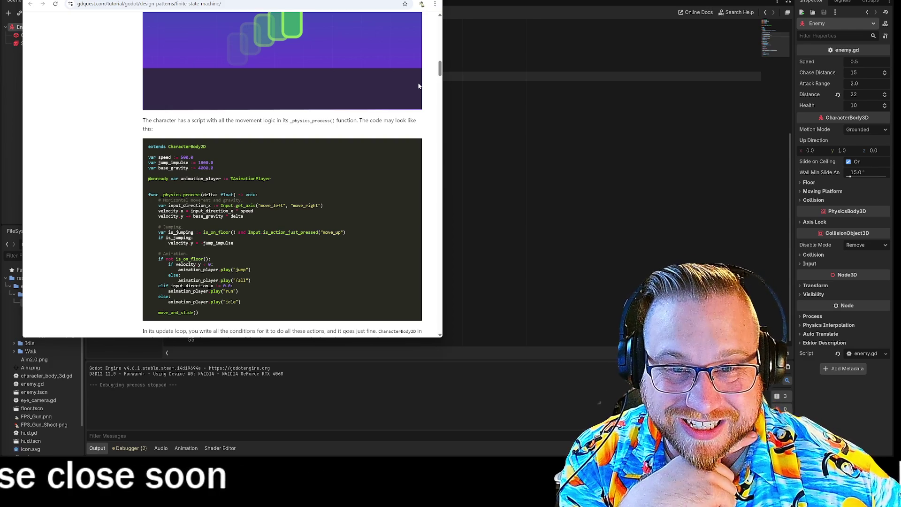
{"action": "scroll", "coordinate": [424, 84], "scroll_direction": "down", "scroll_amount": 5}
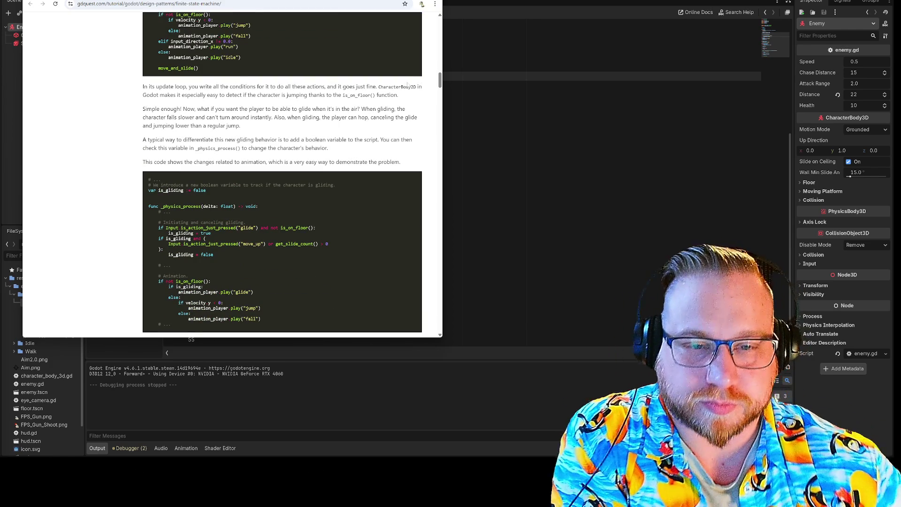
{"action": "scroll", "coordinate": [296, 135], "scroll_direction": "up", "scroll_amount": 2}
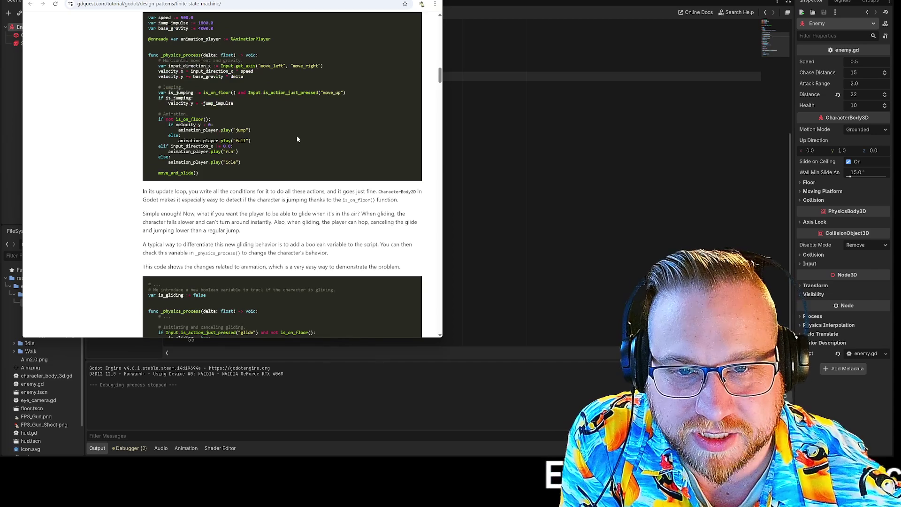
{"action": "scroll", "coordinate": [297, 135], "scroll_direction": "up", "scroll_amount": 2}
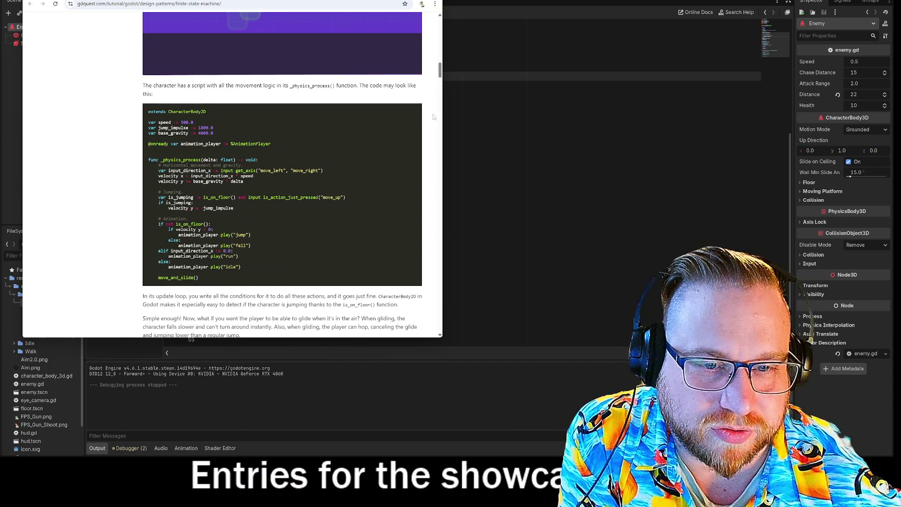
{"action": "scroll", "coordinate": [435, 117], "scroll_direction": "down", "scroll_amount": 3}
{"action": "scroll", "coordinate": [429, 118], "scroll_direction": "down", "scroll_amount": 2}
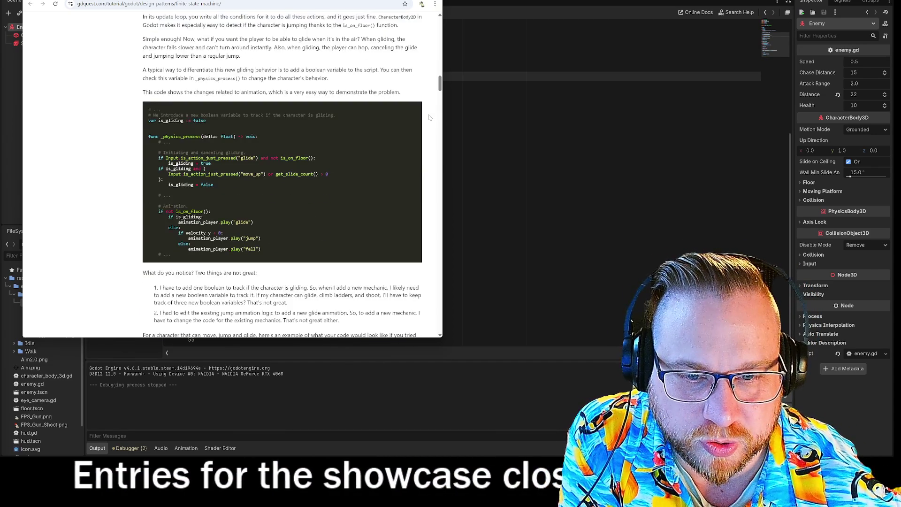
{"action": "scroll", "coordinate": [429, 117], "scroll_direction": "down", "scroll_amount": 6}
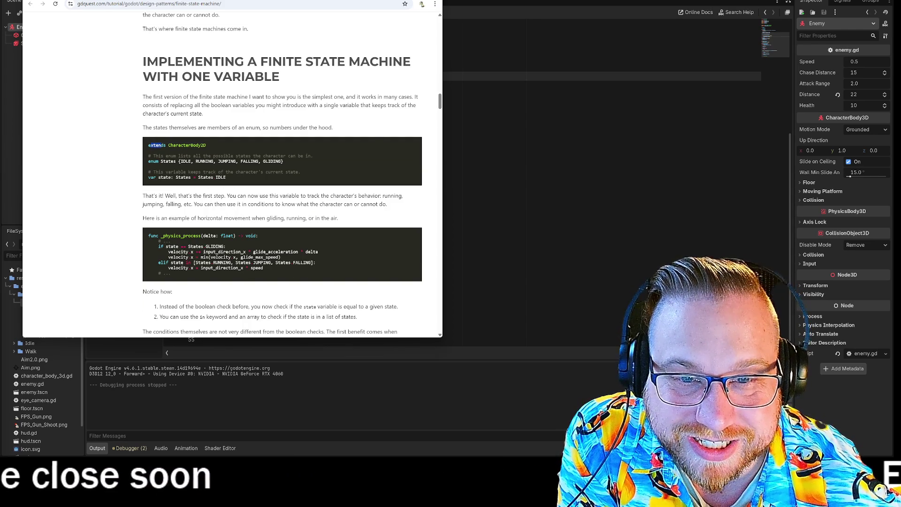
{"action": "left_click_drag", "start_coordinate": [152, 145], "coordinate": [313, 173]}
{"action": "left_click", "coordinate": [342, 161]}
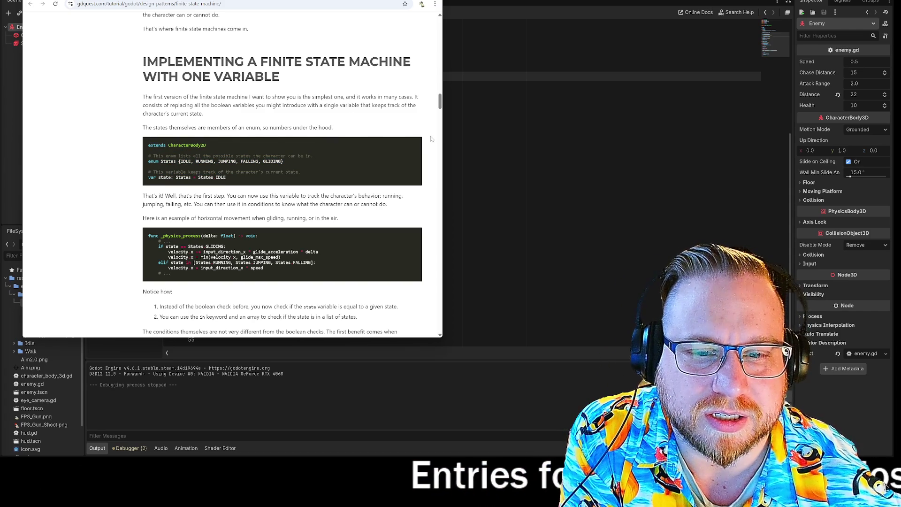
{"action": "scroll", "coordinate": [432, 139], "scroll_direction": "down", "scroll_amount": 2}
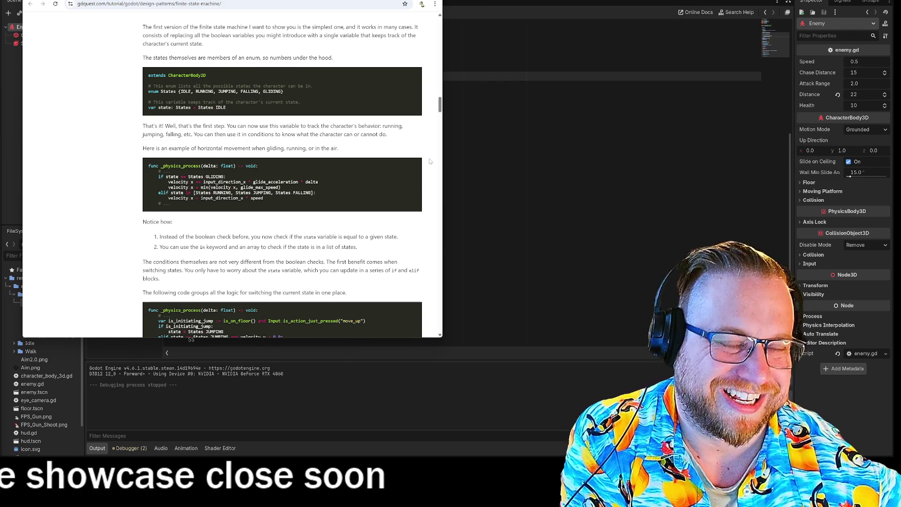
Step: Scroll past the setter-function and node-based sections to the full StateMachine class code
{"action": "scroll", "coordinate": [429, 161], "scroll_direction": "down", "scroll_amount": 2}
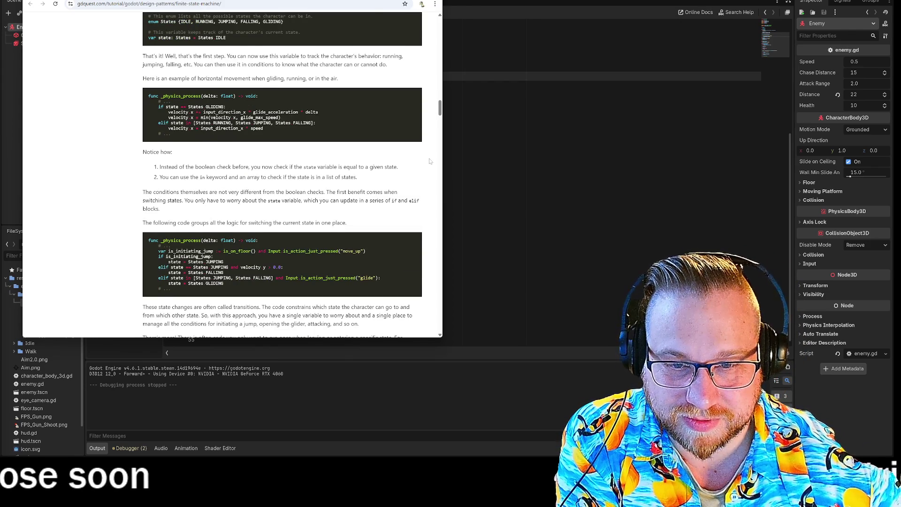
{"action": "scroll", "coordinate": [429, 161], "scroll_direction": "down", "scroll_amount": 5}
{"action": "scroll", "coordinate": [429, 161], "scroll_direction": "down", "scroll_amount": 2}
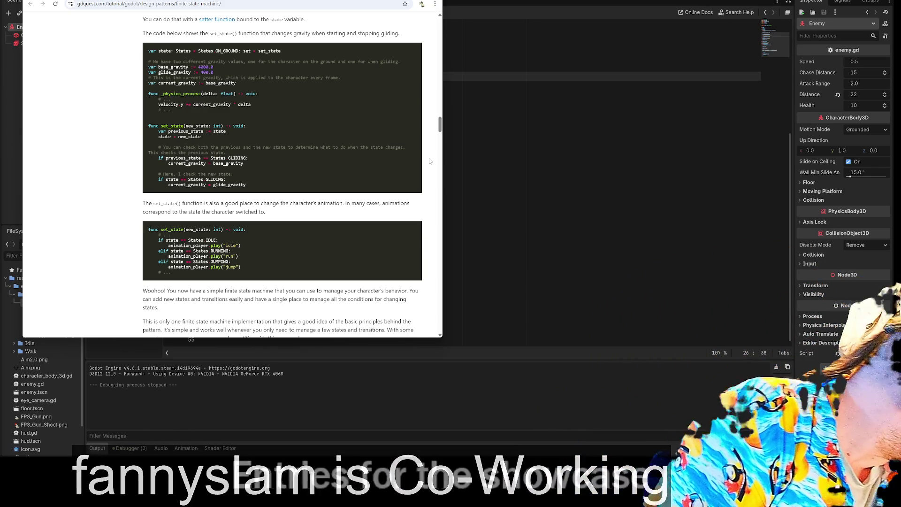
{"action": "scroll", "coordinate": [430, 161], "scroll_direction": "down", "scroll_amount": 4}
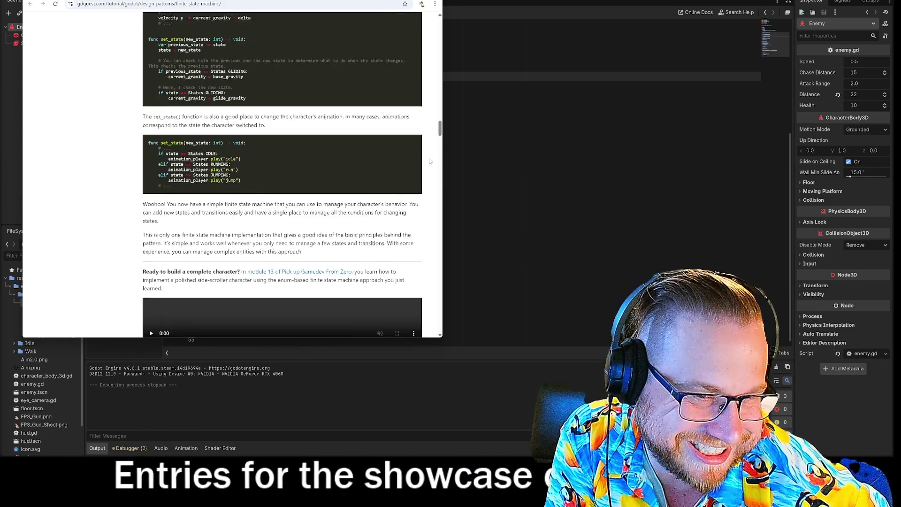
{"action": "scroll", "coordinate": [429, 161], "scroll_direction": "down", "scroll_amount": 8}
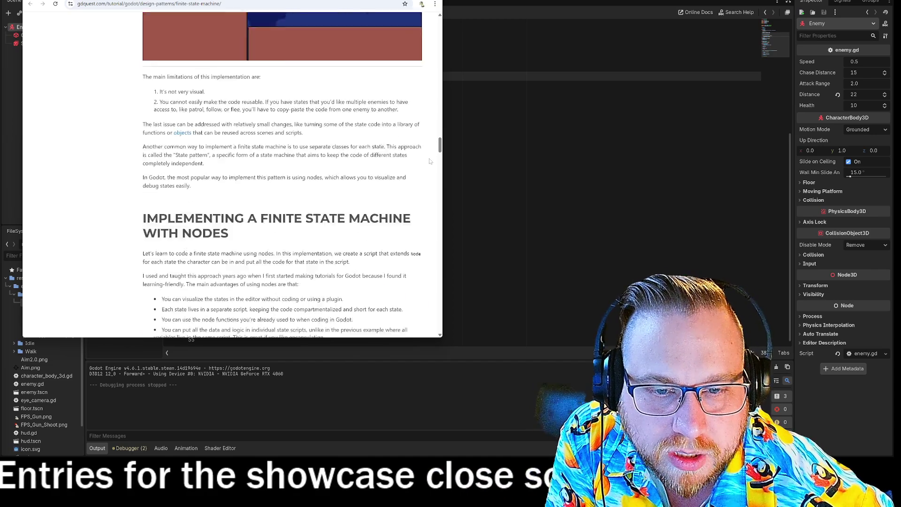
{"action": "scroll", "coordinate": [429, 161], "scroll_direction": "down", "scroll_amount": 10}
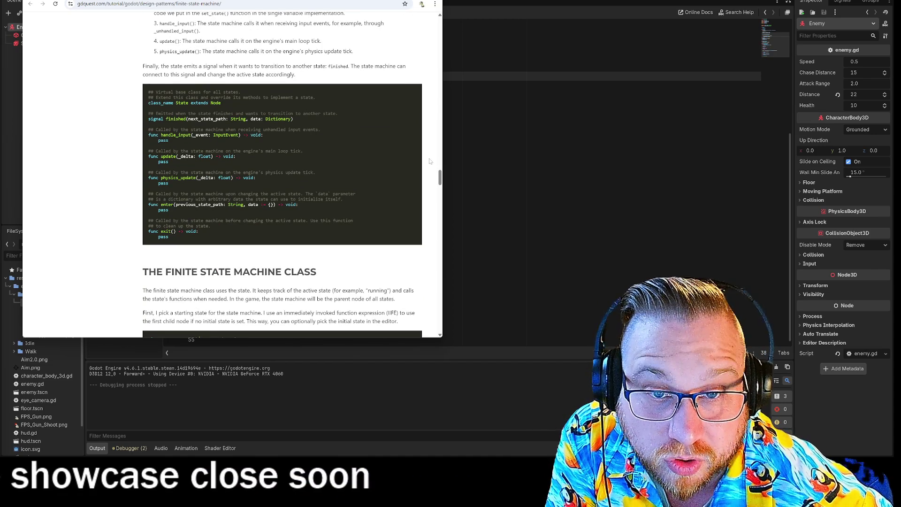
{"action": "scroll", "coordinate": [429, 161], "scroll_direction": "down", "scroll_amount": 3}
{"action": "scroll", "coordinate": [429, 161], "scroll_direction": "down", "scroll_amount": 4}
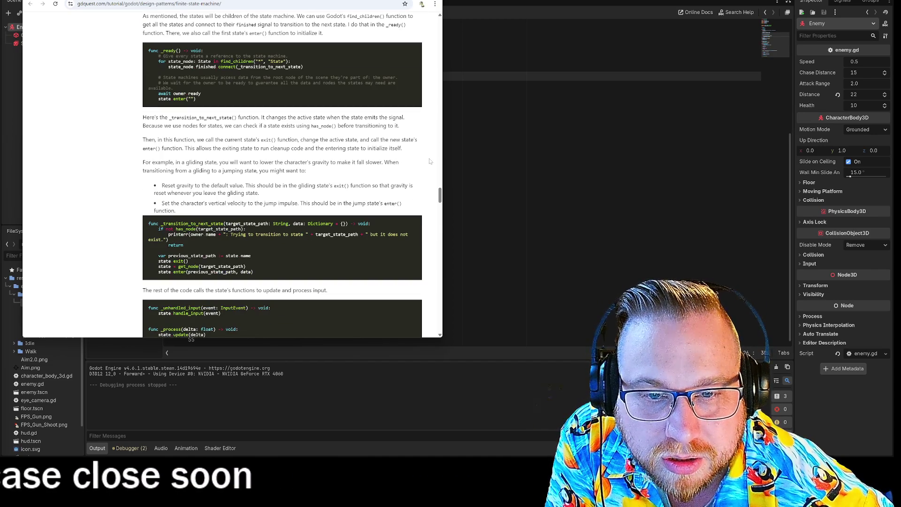
{"action": "scroll", "coordinate": [429, 161], "scroll_direction": "down", "scroll_amount": 4}
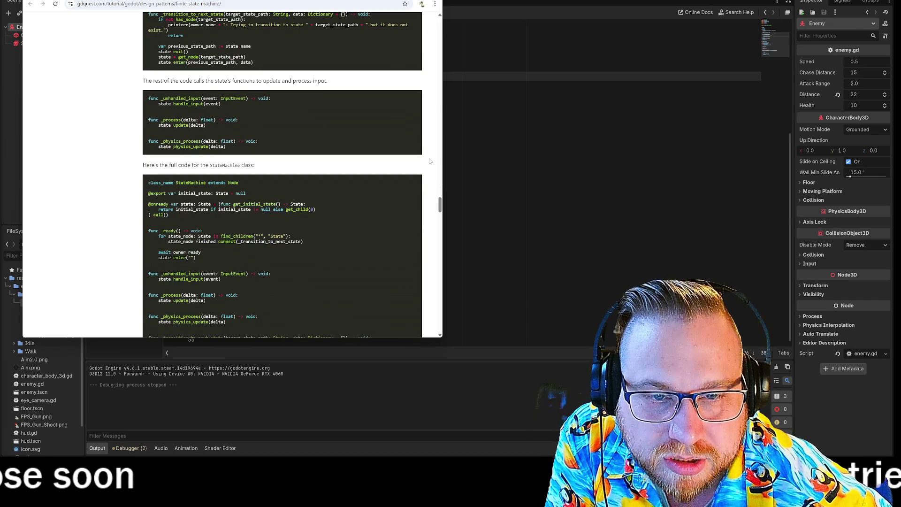
{"action": "scroll", "coordinate": [429, 161], "scroll_direction": "down", "scroll_amount": 2}
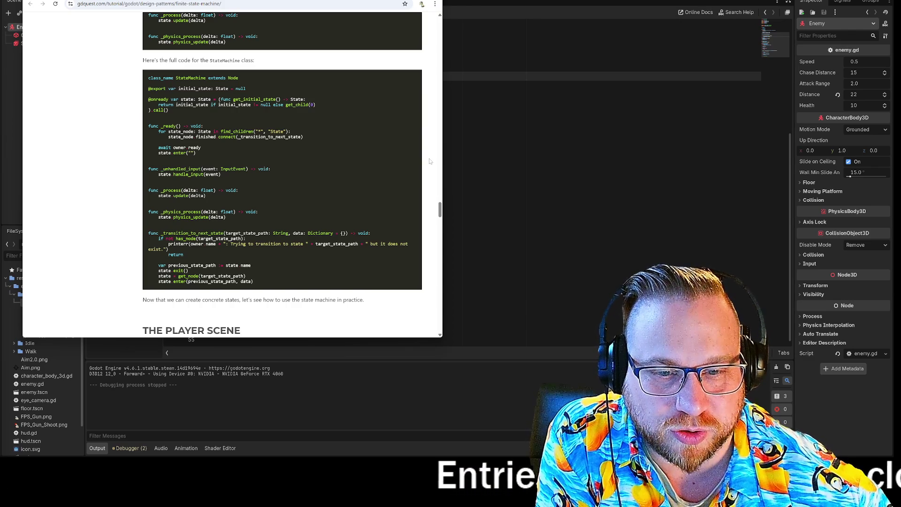
Step: Show the 'Implementing the States' section with PlayerState code and shift the Chrome window down-right
{"action": "scroll", "coordinate": [429, 161], "scroll_direction": "down", "scroll_amount": 5}
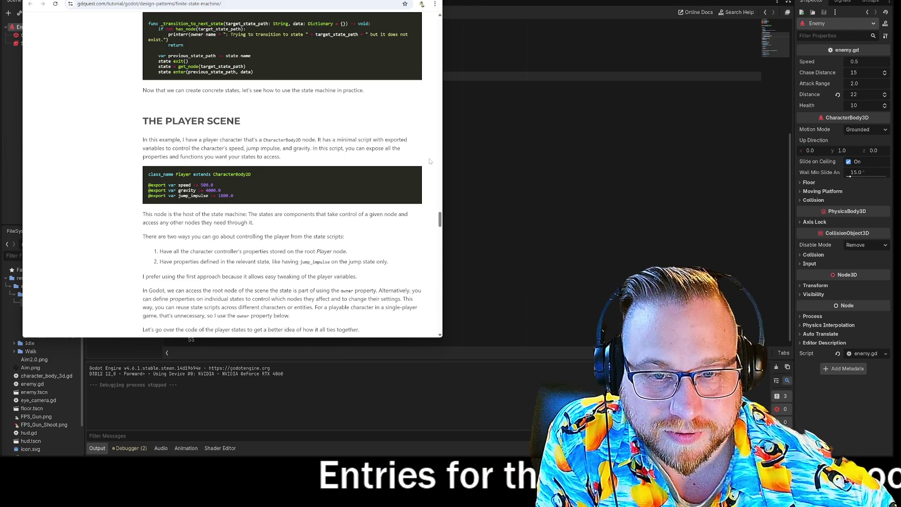
{"action": "scroll", "coordinate": [429, 161], "scroll_direction": "down", "scroll_amount": 6}
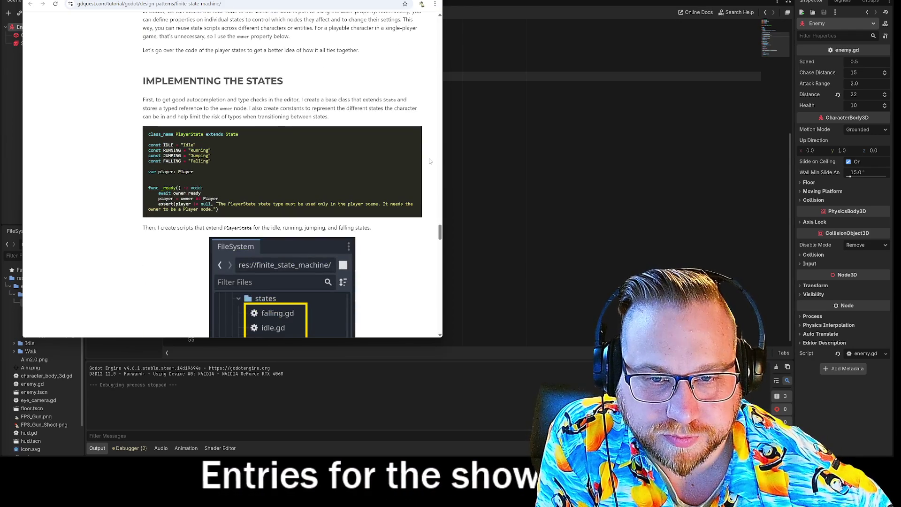
{"action": "scroll", "coordinate": [429, 162], "scroll_direction": "down", "scroll_amount": 11}
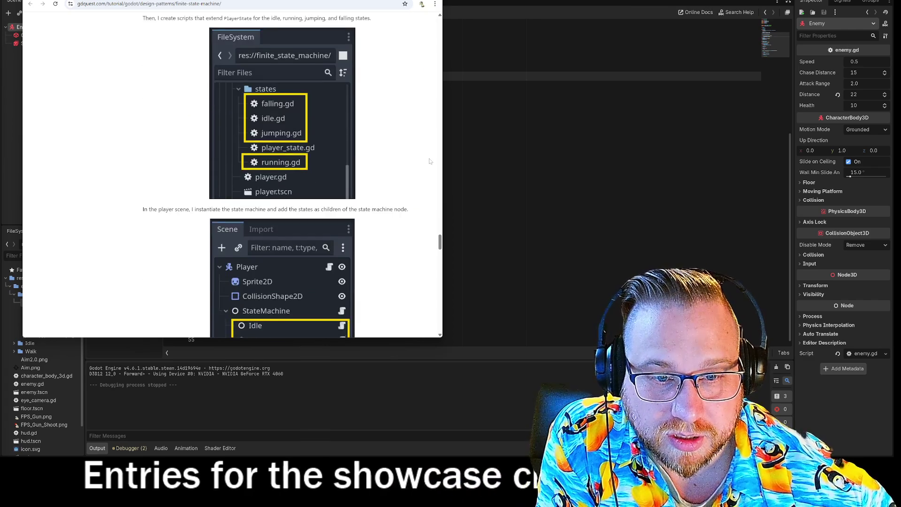
{"action": "scroll", "coordinate": [429, 161], "scroll_direction": "up", "scroll_amount": 2}
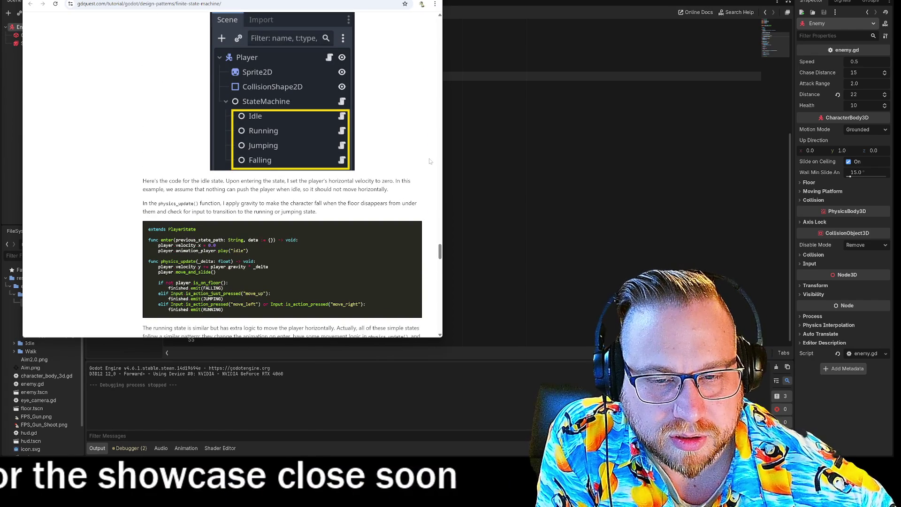
{"action": "scroll", "coordinate": [429, 161], "scroll_direction": "up", "scroll_amount": 3}
{"action": "scroll", "coordinate": [430, 161], "scroll_direction": "up", "scroll_amount": 4}
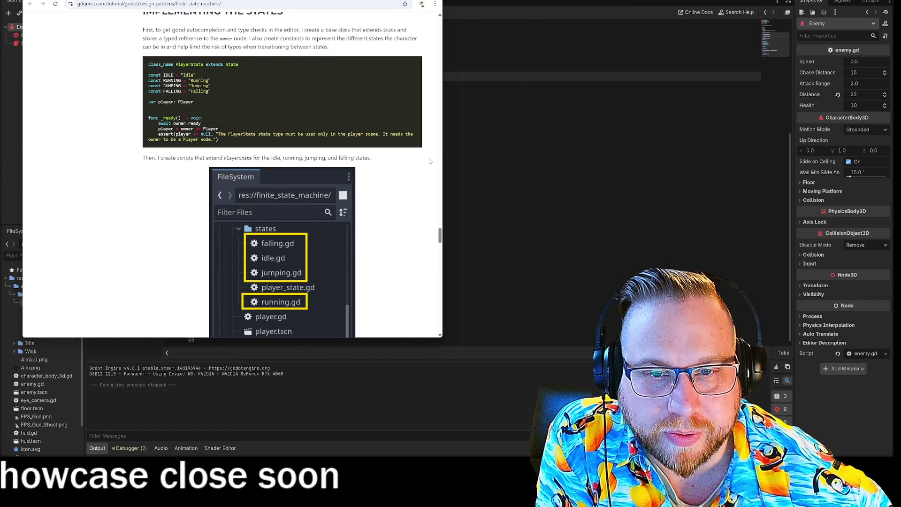
{"action": "scroll", "coordinate": [429, 161], "scroll_direction": "up", "scroll_amount": 1}
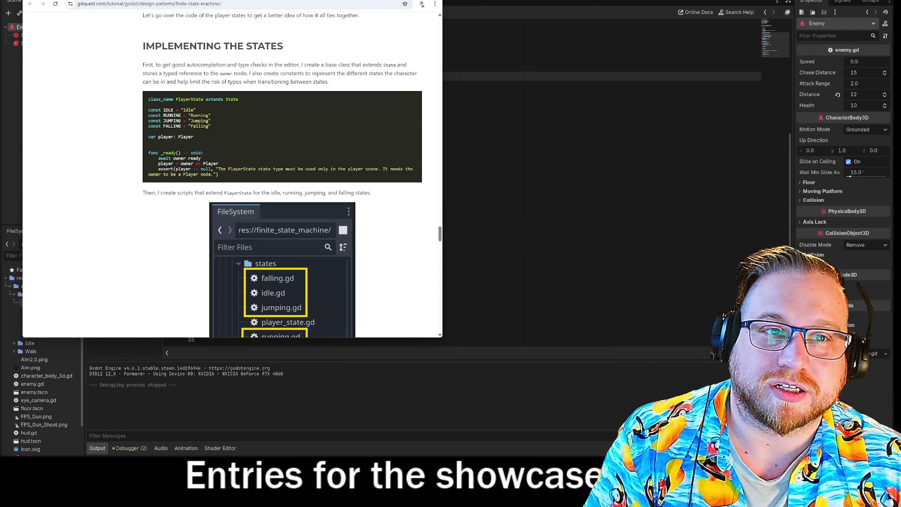
{"action": "mouse_move", "coordinate": [384, 1]}
{"action": "left_mouse_down"}
{"action": "mouse_move", "coordinate": [382, 75]}
{"action": "mouse_move", "coordinate": [478, 200]}
{"action": "mouse_move", "coordinate": [538, 237]}
{"action": "mouse_move", "coordinate": [530, 247]}
{"action": "mouse_move", "coordinate": [530, 217]}
{"action": "mouse_move", "coordinate": [446, 49]}
{"action": "mouse_move", "coordinate": [407, 15]}
{"action": "mouse_move", "coordinate": [369, 16]}
{"action": "mouse_move", "coordinate": [377, 21]}
{"action": "left_mouse_up"}
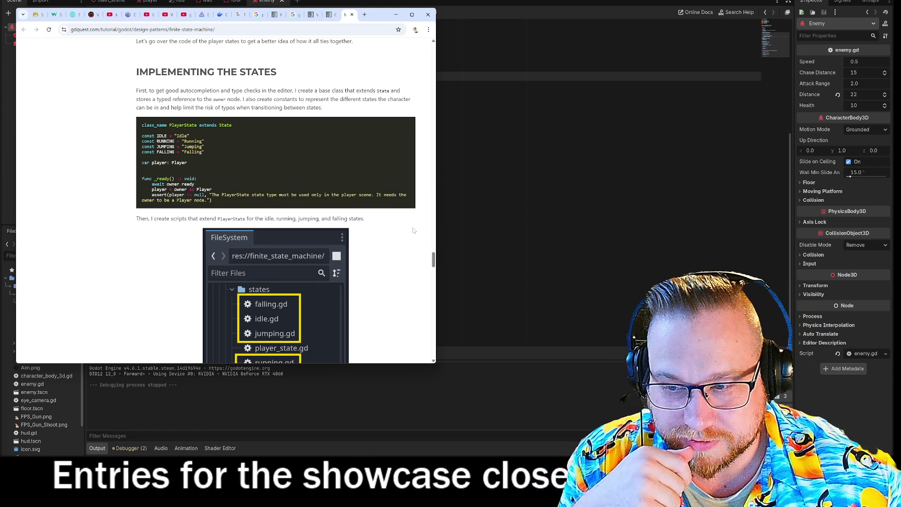
Step: Skim the FSM guide to its conclusion, jump back to the top, and minimize Chrome
{"action": "scroll", "coordinate": [414, 230], "scroll_direction": "down", "scroll_amount": 6}
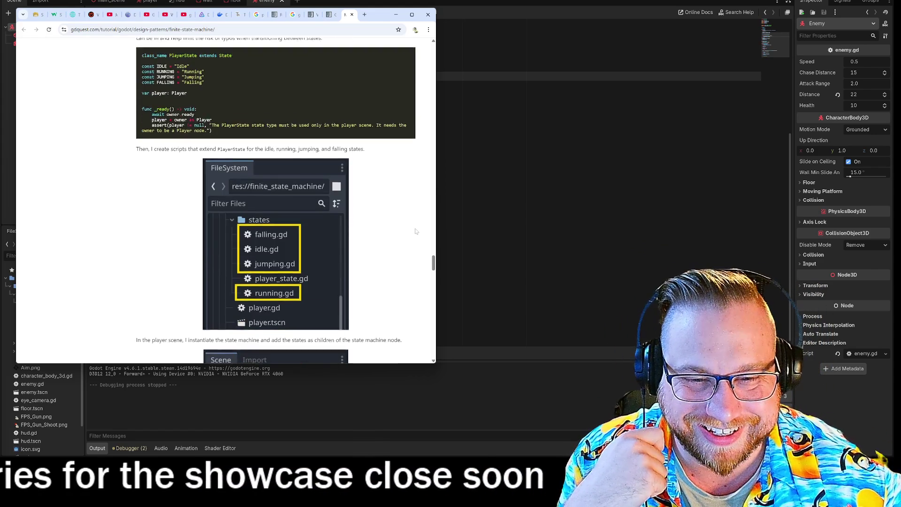
{"action": "scroll", "coordinate": [417, 233], "scroll_direction": "down", "scroll_amount": 3}
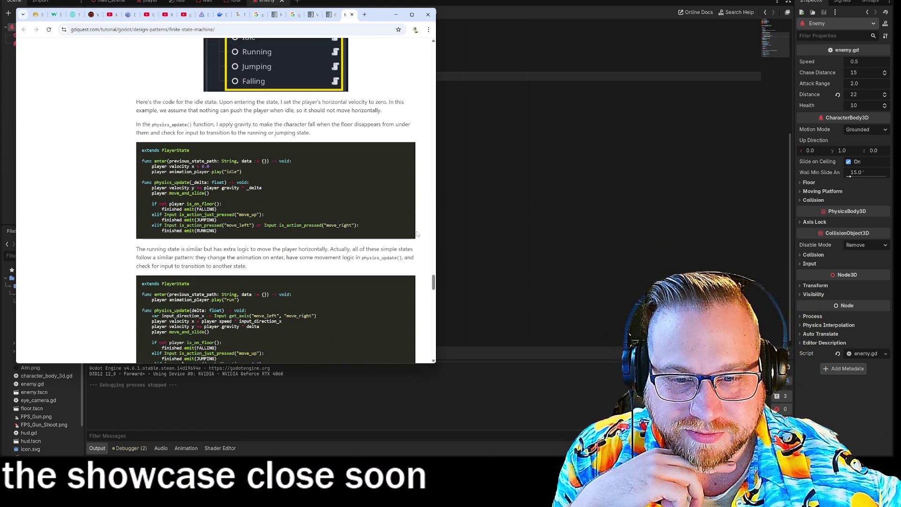
{"action": "scroll", "coordinate": [417, 233], "scroll_direction": "down", "scroll_amount": 4}
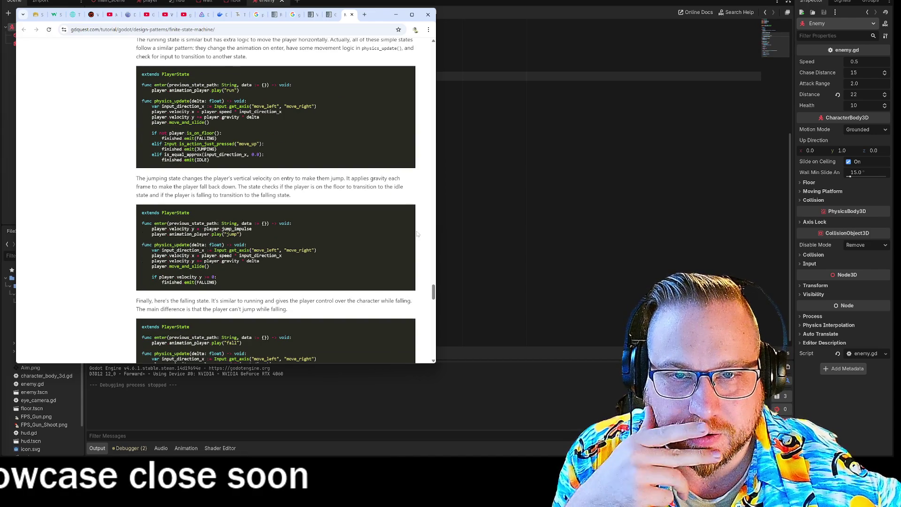
{"action": "scroll", "coordinate": [417, 233], "scroll_direction": "down", "scroll_amount": 4}
{"action": "scroll", "coordinate": [417, 233], "scroll_direction": "down", "scroll_amount": 3}
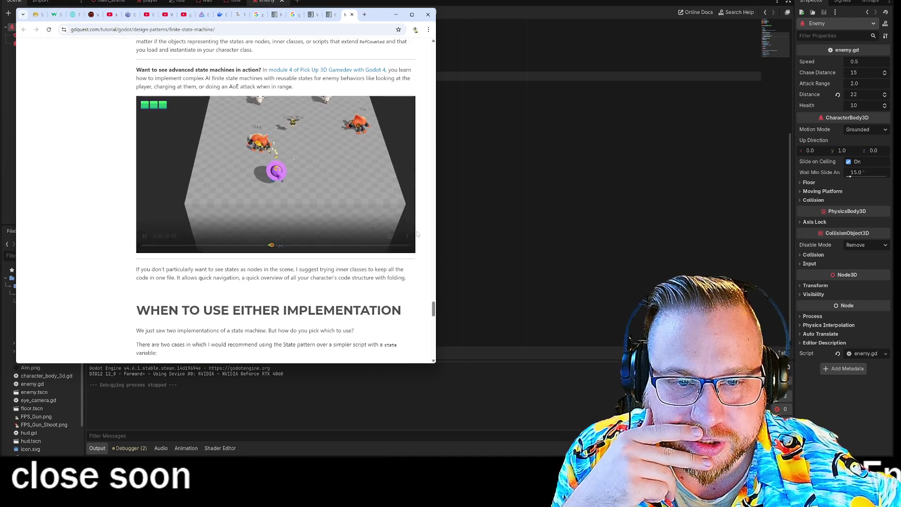
{"action": "scroll", "coordinate": [417, 234], "scroll_direction": "down", "scroll_amount": 2}
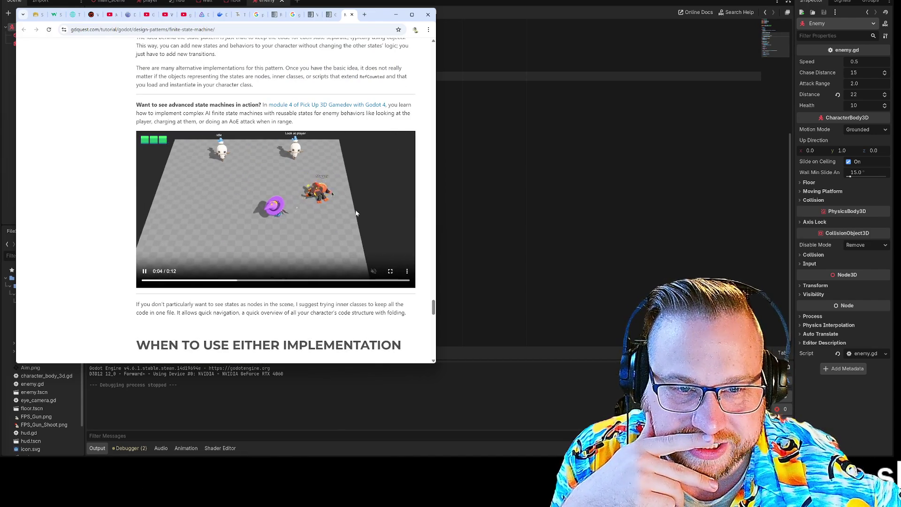
{"action": "scroll", "coordinate": [314, 245], "scroll_direction": "down", "scroll_amount": 4}
{"action": "scroll", "coordinate": [395, 203], "scroll_direction": "down", "scroll_amount": 10}
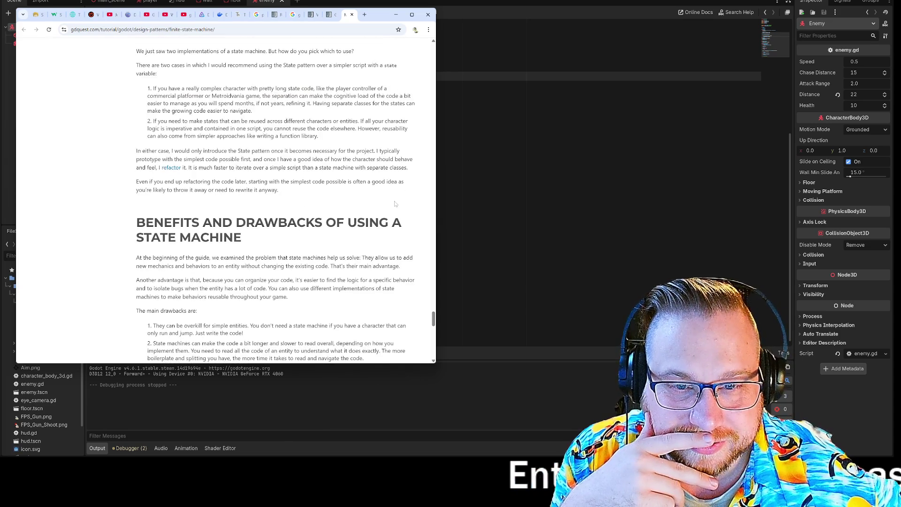
{"action": "left_click_drag", "start_coordinate": [434, 336], "coordinate": [409, 15]}
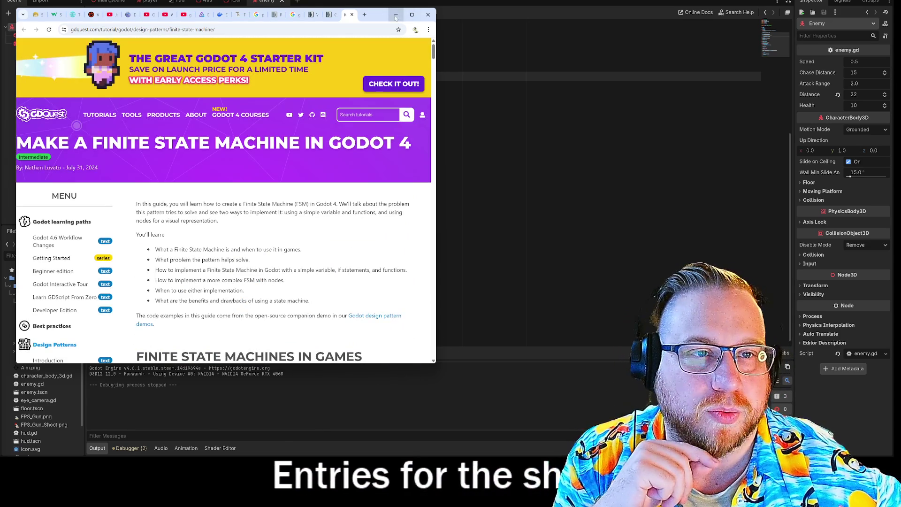
{"action": "left_click", "coordinate": [396, 15]}
{"action": "left_click", "coordinate": [206, 121]}
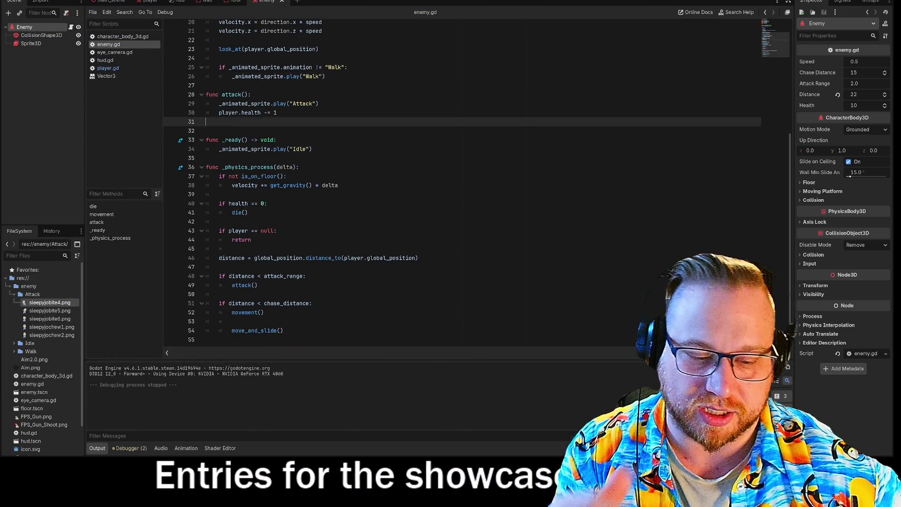
{"action": "key", "text": "Return"}
{"action": "type", "text": "switch"}
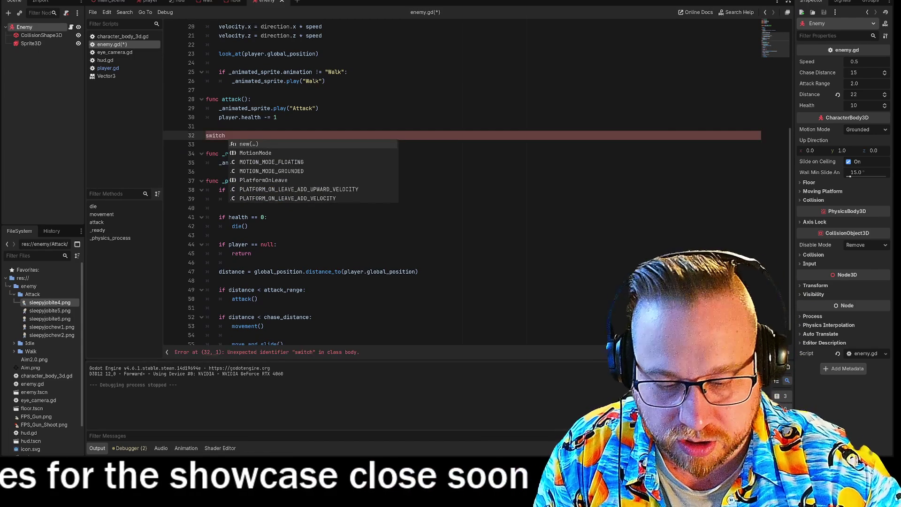
{"action": "key", "text": "BackSpace"}
{"action": "type", "text": "("}
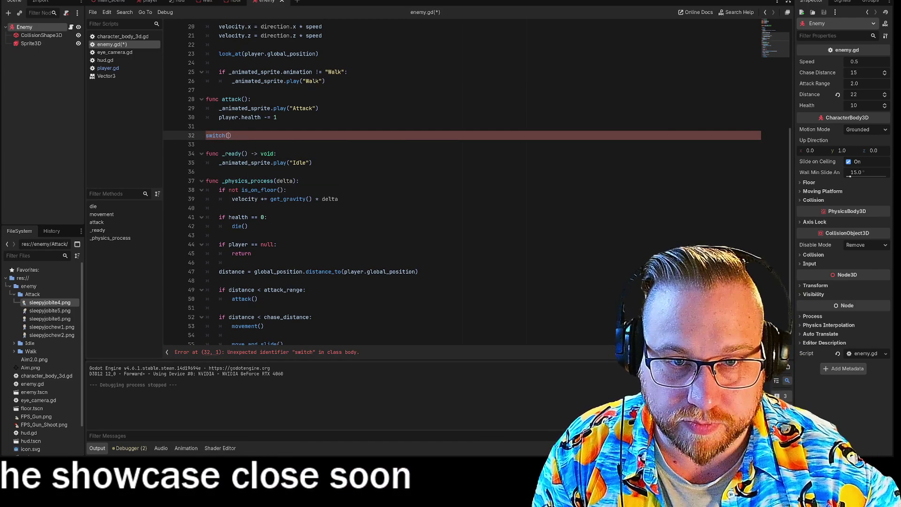
{"action": "type", "text": "butts"}
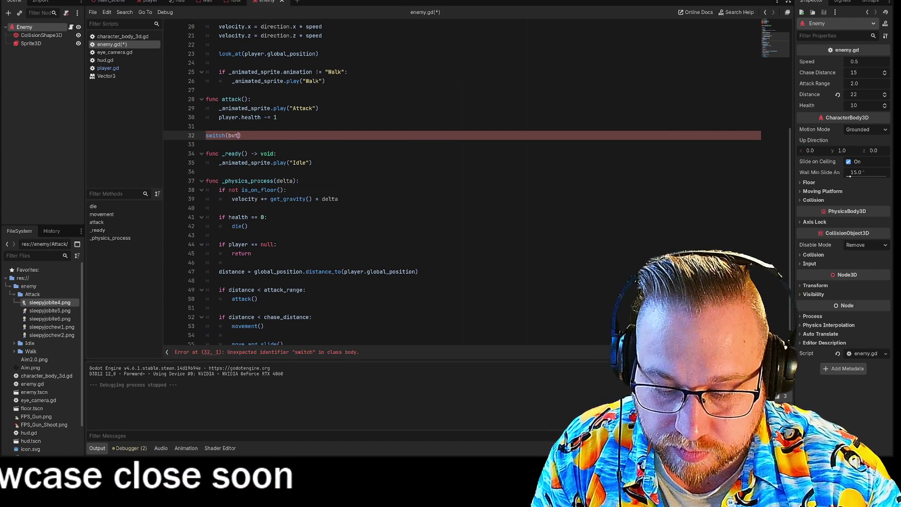
{"action": "key", "text": "Return"}
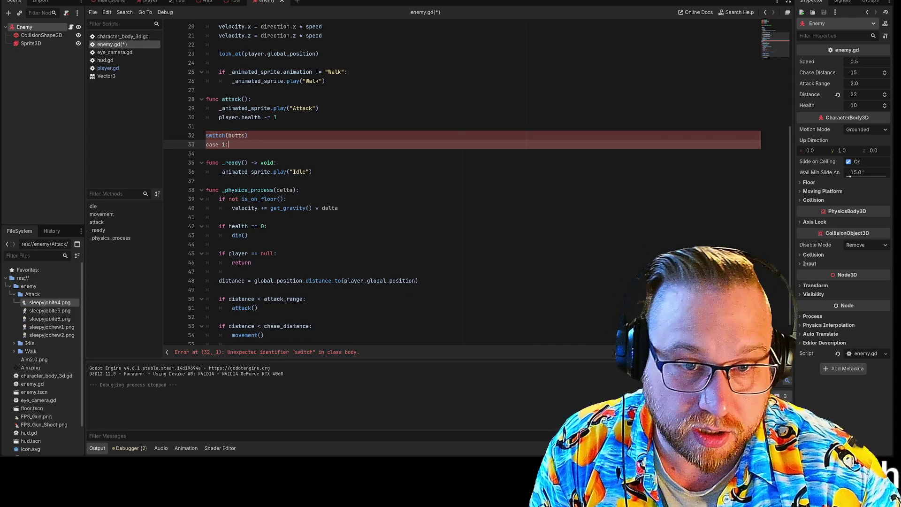
{"action": "key", "text": "Return"}
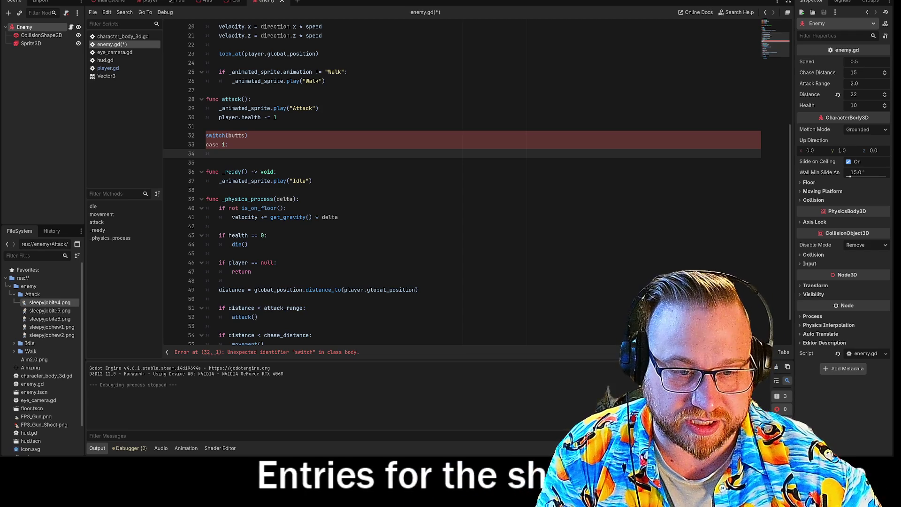
{"action": "left_click", "coordinate": [225, 135]}
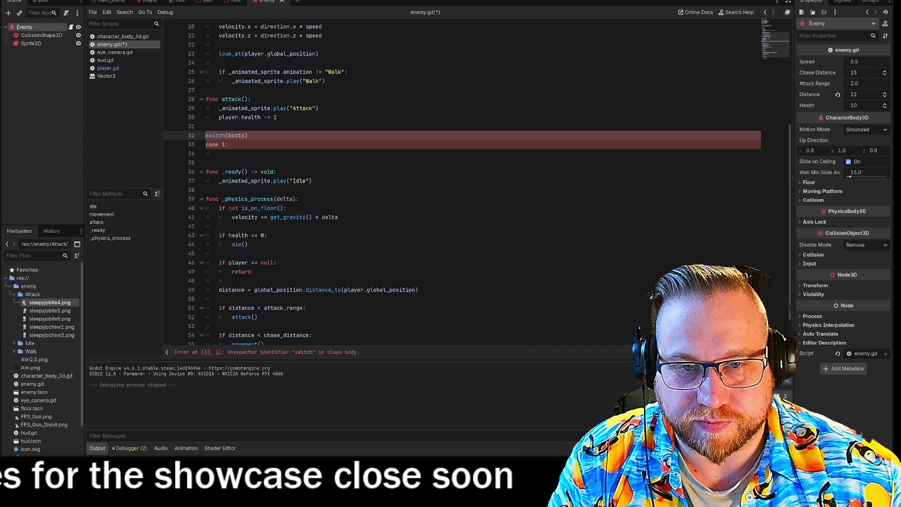
{"action": "key", "text": "Home"}
{"action": "key", "text": "Tab"}
{"action": "key", "text": "Tab"}
{"action": "key", "text": "Down"}
{"action": "key", "text": "Home"}
{"action": "key", "text": "Tab"}
{"action": "key", "text": "Up"}
{"action": "key", "text": "shift+Tab"}
{"action": "key", "text": "Down"}
{"action": "key", "text": "Tab"}
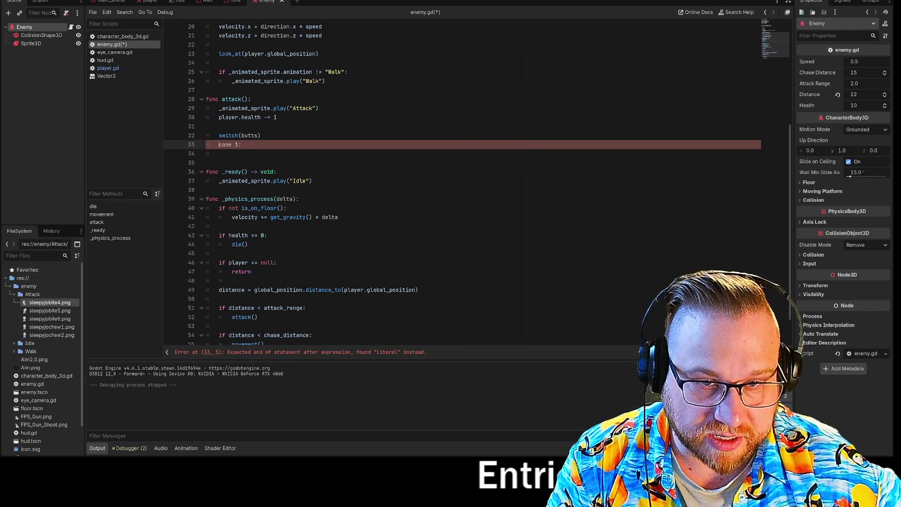
{"action": "left_click", "coordinate": [260, 135]}
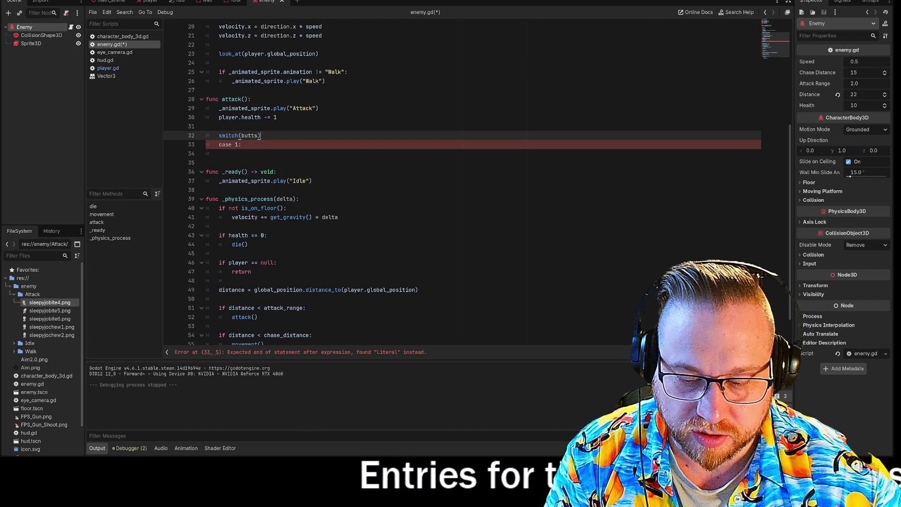
{"action": "type", "text": ":"}
{"action": "key", "text": "BackSpace"}
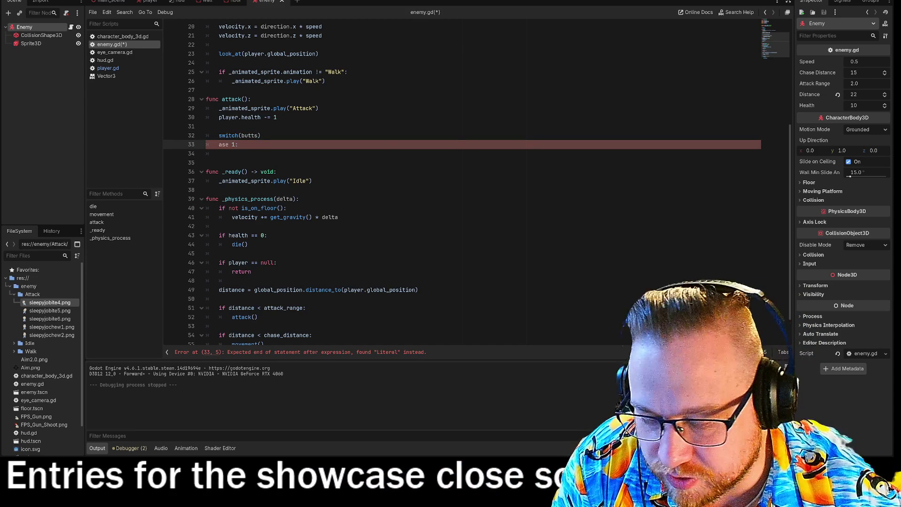
{"action": "type", "text": "C"}
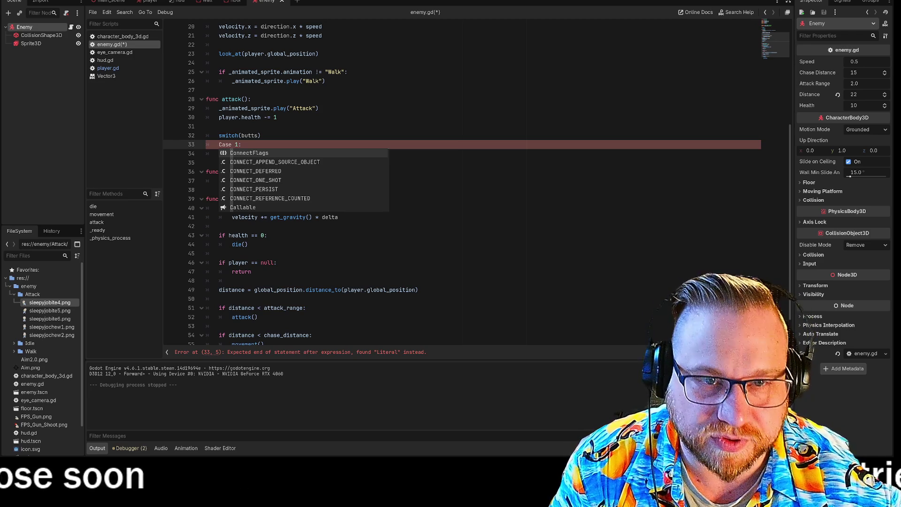
{"action": "key", "text": "Right"}
{"action": "key", "text": "Right"}
{"action": "key", "text": "Right"}
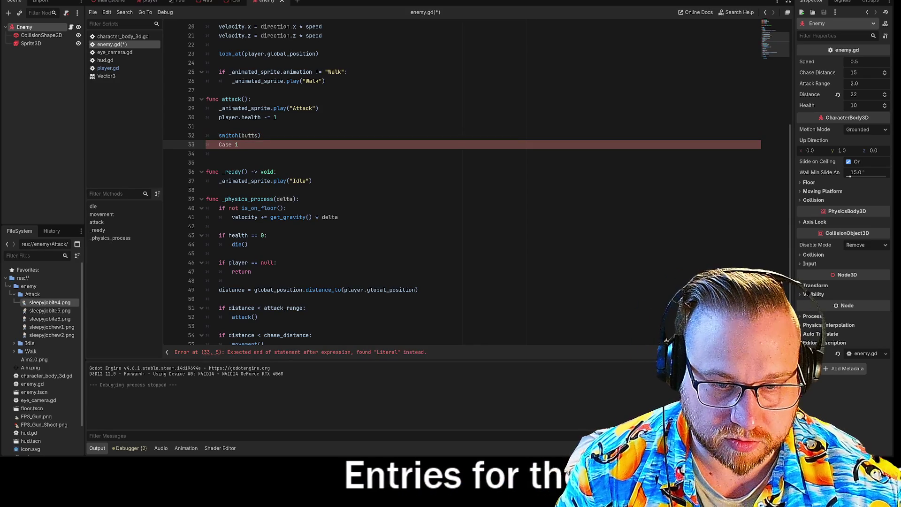
{"action": "key", "text": "BackSpace"}
{"action": "key", "text": "BackSpace"}
{"action": "key", "text": "BackSpace"}
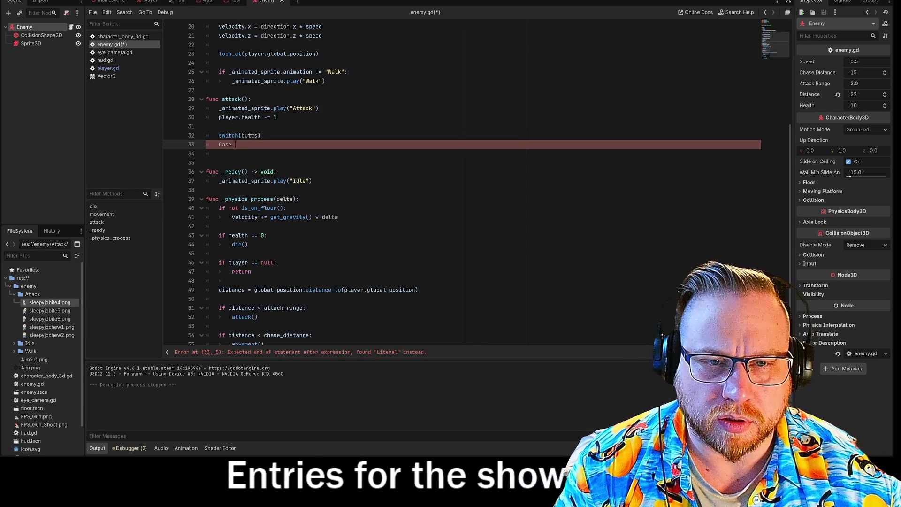
{"action": "key", "text": "BackSpace"}
{"action": "key", "text": "BackSpace"}
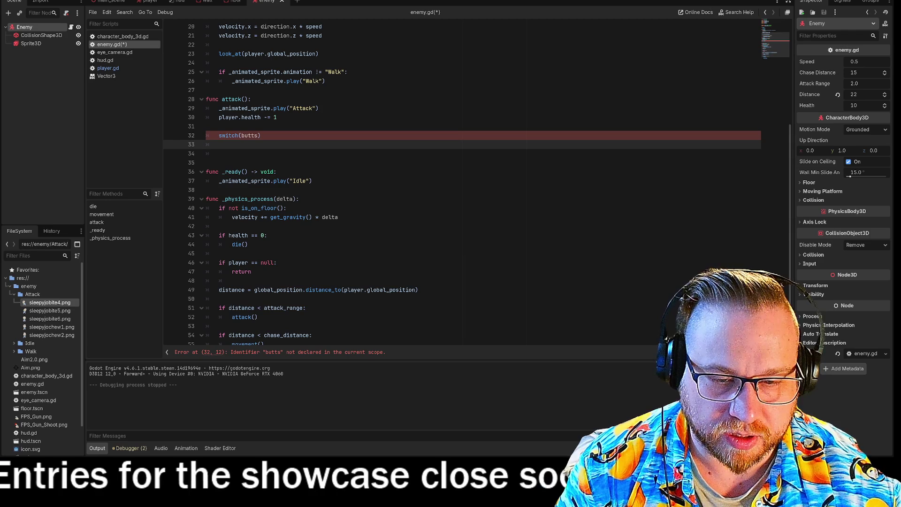
{"action": "key", "text": "BackSpace"}
{"action": "key", "text": "BackSpace"}
{"action": "key", "text": "BackSpace"}
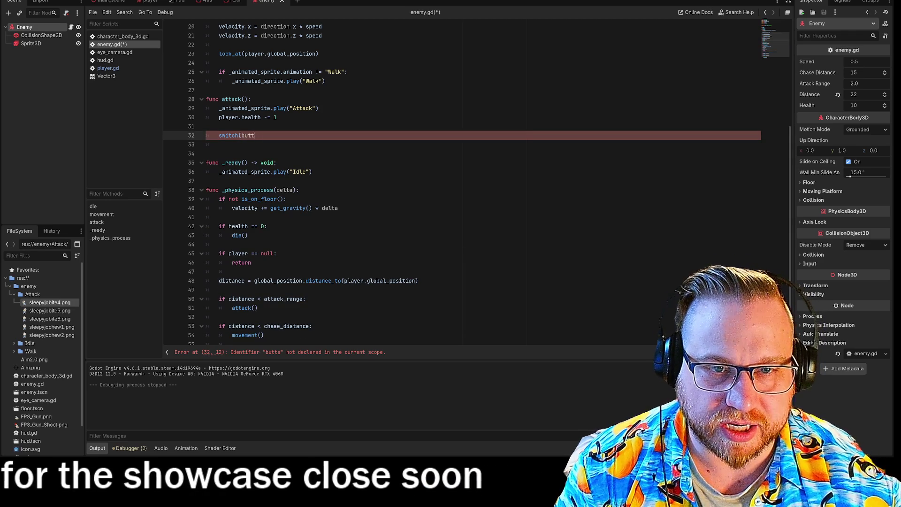
{"action": "type", "text": ")"}
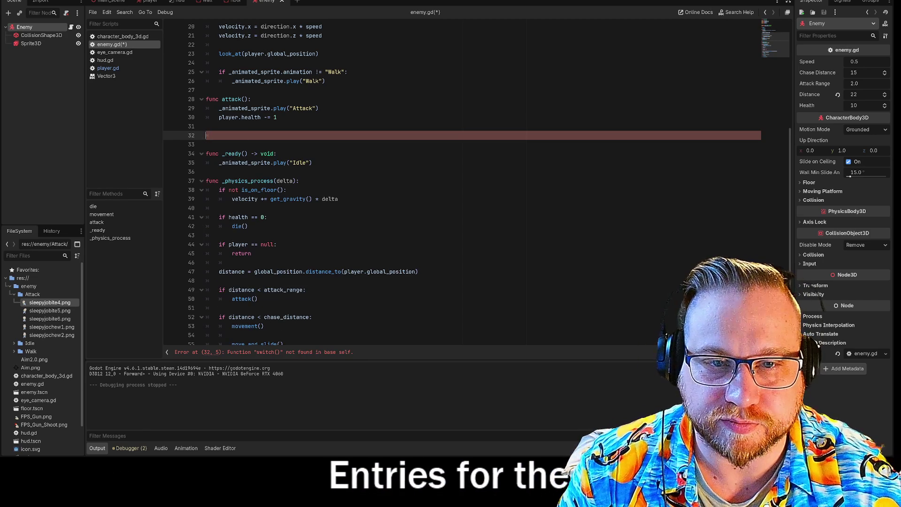
{"action": "key", "text": "BackSpace"}
{"action": "key", "text": "BackSpace"}
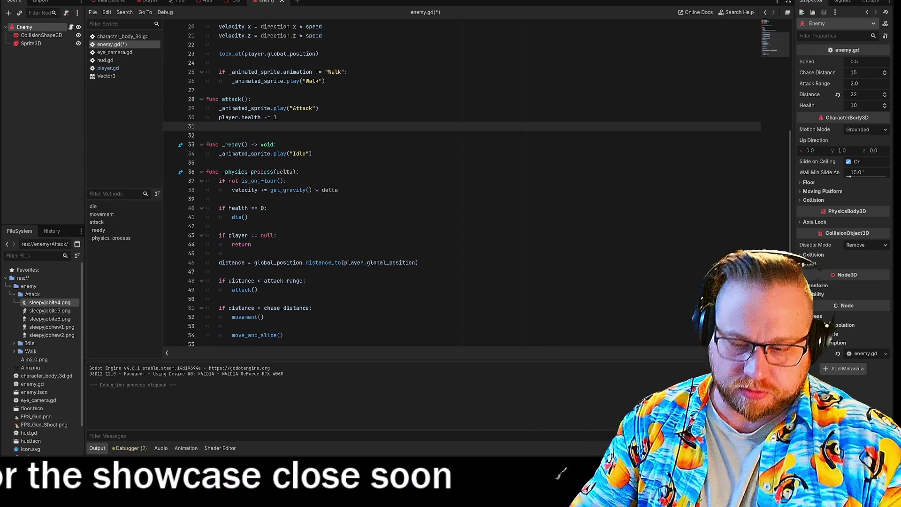
{"action": "left_click", "coordinate": [319, 108]}
{"action": "left_click", "coordinate": [281, 135]}
{"action": "left_click", "coordinate": [277, 118]}
{"action": "scroll", "coordinate": [462, 183], "scroll_direction": "up", "scroll_amount": 6}
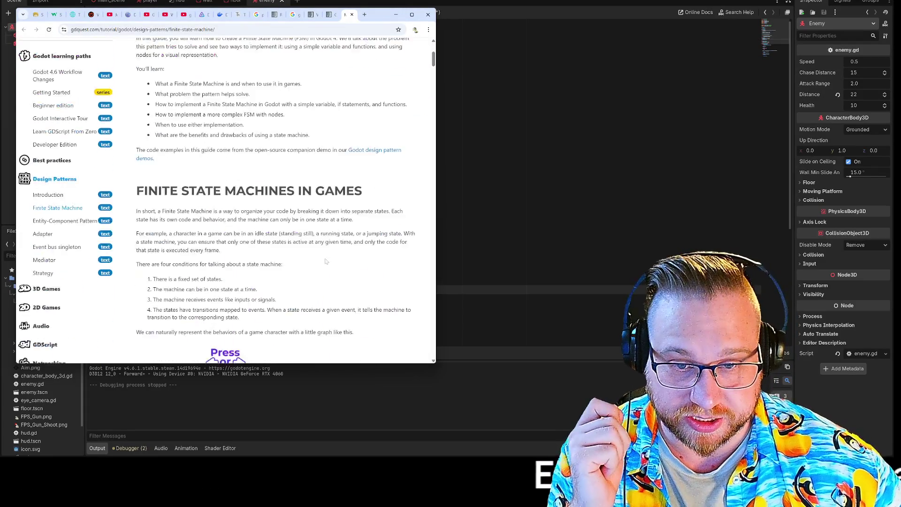
Step: Select the tutorial's enum comment, States enum and state variable lines, then minimize Chrome
{"action": "scroll", "coordinate": [354, 237], "scroll_direction": "down", "scroll_amount": 15}
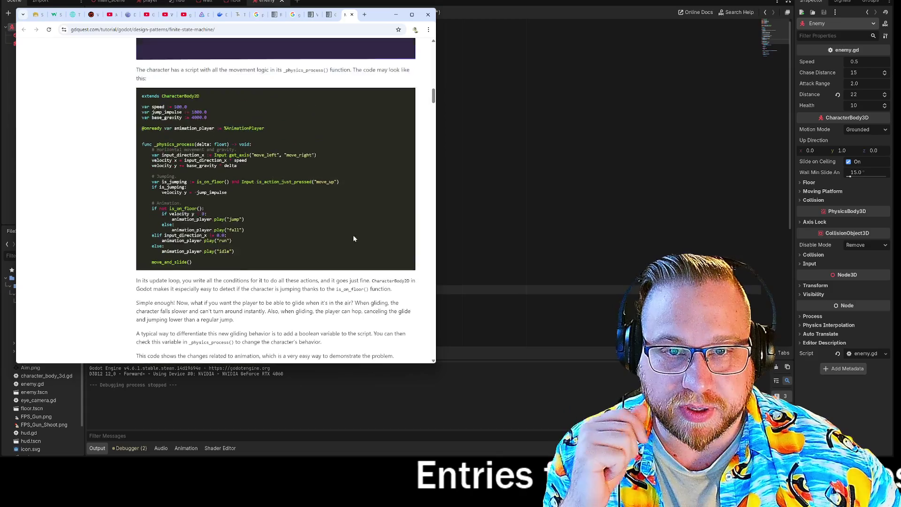
{"action": "scroll", "coordinate": [297, 190], "scroll_direction": "down", "scroll_amount": 5}
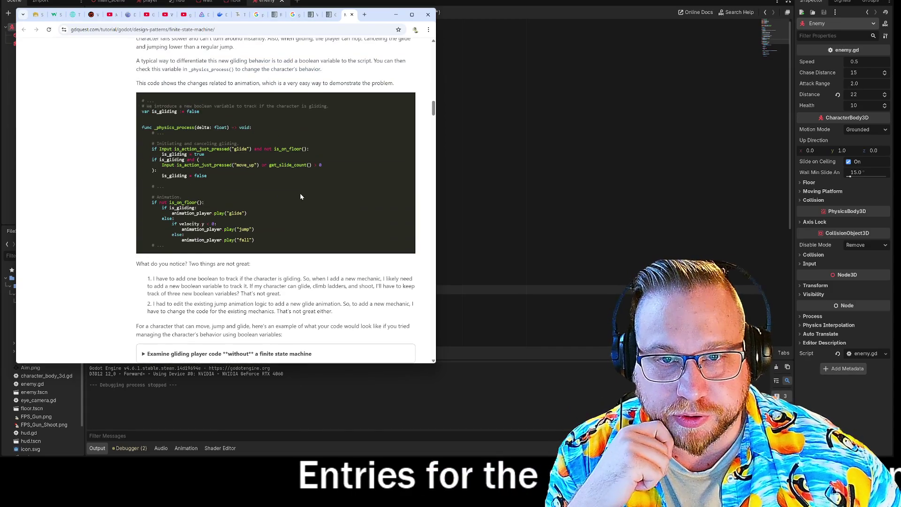
{"action": "scroll", "coordinate": [306, 195], "scroll_direction": "down", "scroll_amount": 8}
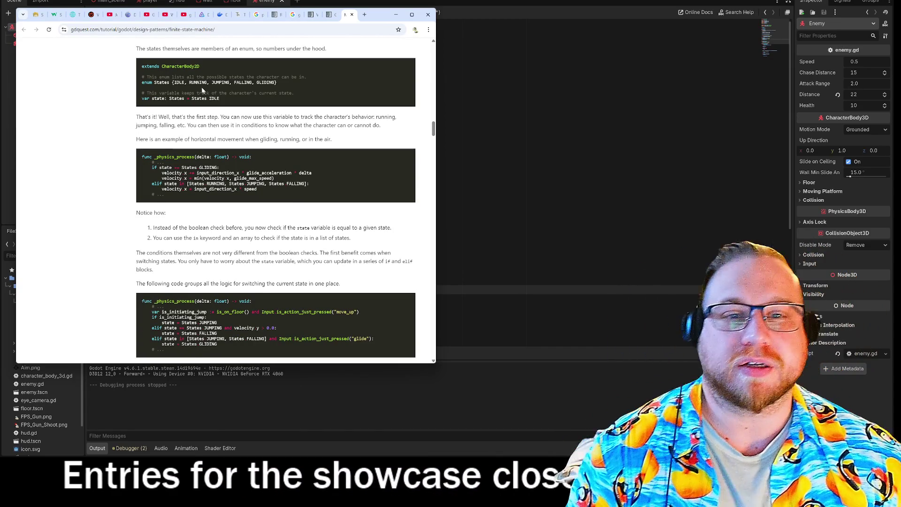
{"action": "left_click_drag", "start_coordinate": [142, 83], "coordinate": [269, 93]}
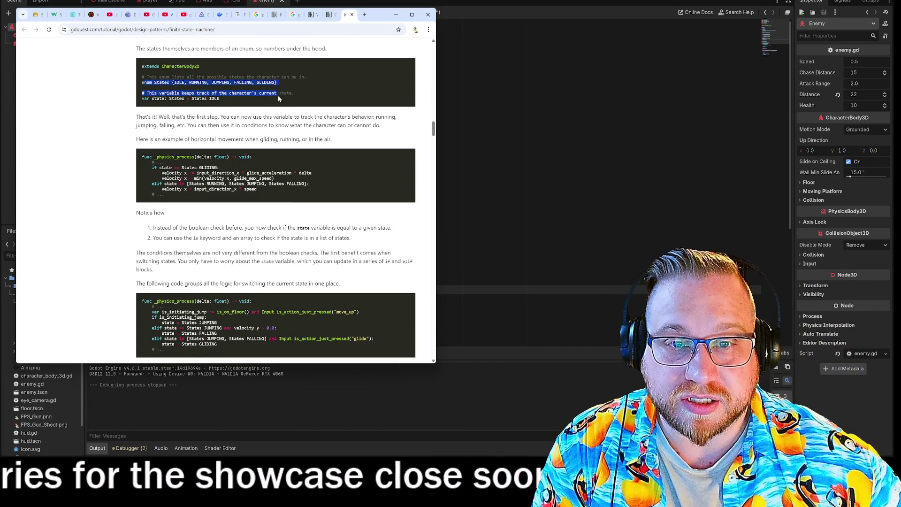
{"action": "left_click", "coordinate": [230, 103]}
{"action": "mouse_move", "coordinate": [230, 104]}
{"action": "left_mouse_down"}
{"action": "mouse_move", "coordinate": [186, 99]}
{"action": "mouse_move", "coordinate": [142, 76]}
{"action": "left_mouse_up"}
{"action": "key", "text": "ctrl+c"}
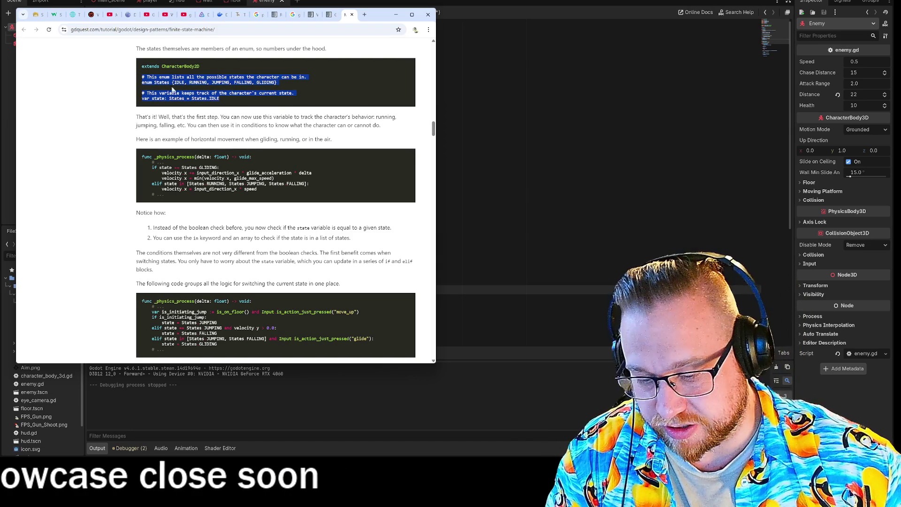
{"action": "left_click_drag", "start_coordinate": [385, 14], "coordinate": [7, 35]}
{"action": "key", "text": "super+Down"}
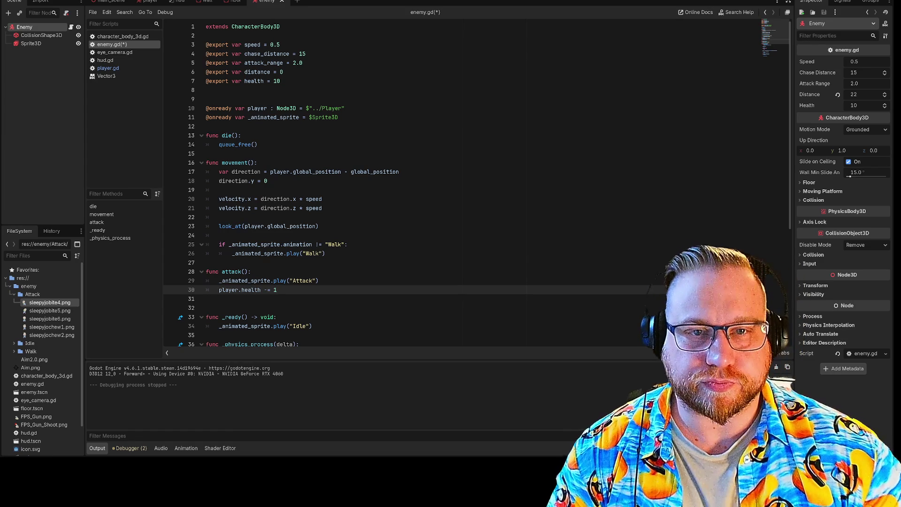
{"action": "left_click", "coordinate": [338, 117]}
{"action": "key", "text": "Return"}
{"action": "key", "text": "Return"}
{"action": "key", "text": "Up"}
{"action": "key", "text": "ctrl+v"}
{"action": "left_click", "coordinate": [305, 127]}
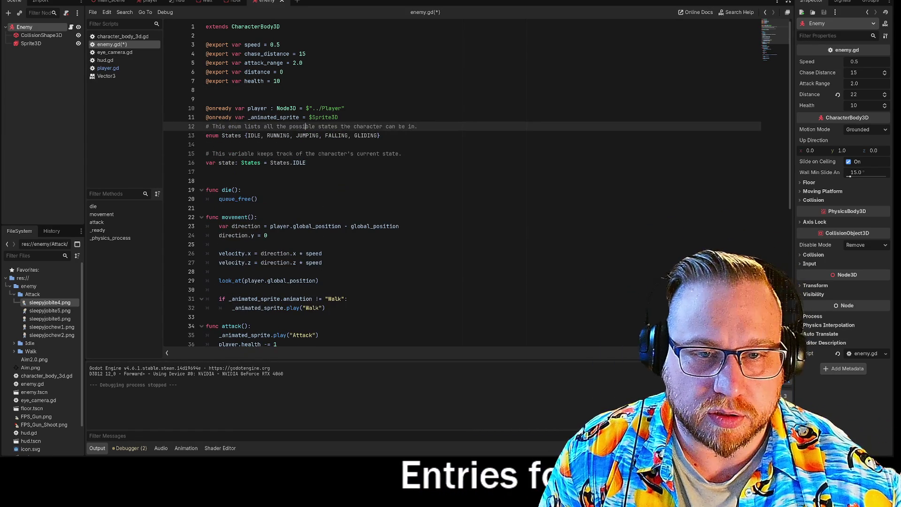
{"action": "key", "text": "Up"}
{"action": "key", "text": "End"}
{"action": "key", "text": "Return"}
{"action": "key", "text": "Return"}
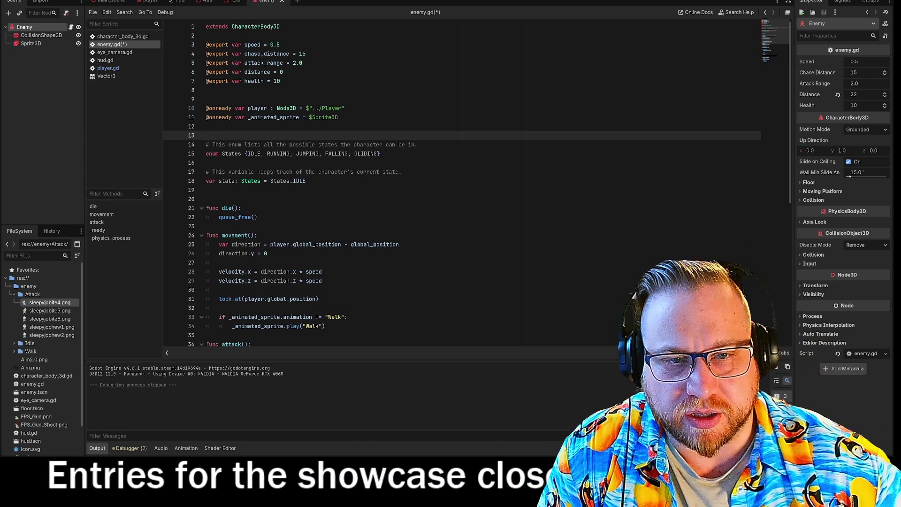
Step: Scroll back up to the enum States declaration and place the caret on the empty line below it
{"action": "scroll", "coordinate": [462, 188], "scroll_direction": "down", "scroll_amount": 5}
{"action": "scroll", "coordinate": [463, 188], "scroll_direction": "up", "scroll_amount": 4}
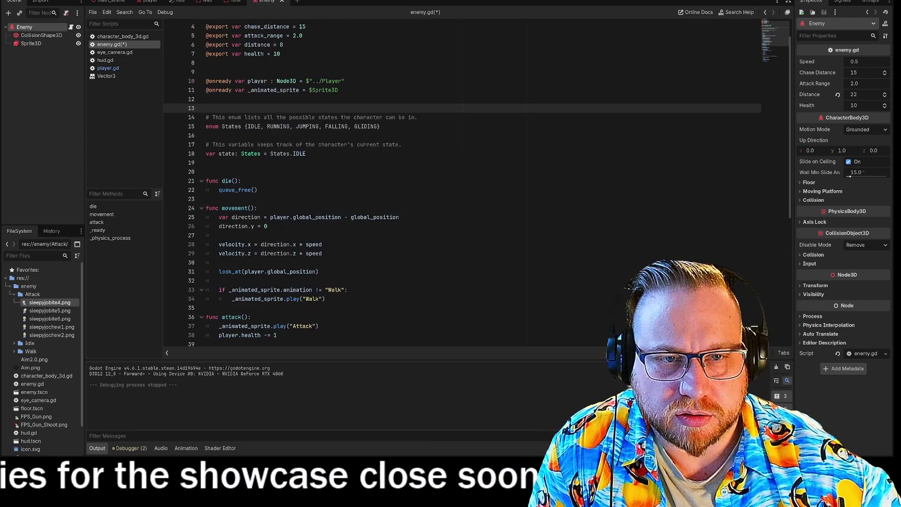
{"action": "scroll", "coordinate": [463, 188], "scroll_direction": "down", "scroll_amount": 6}
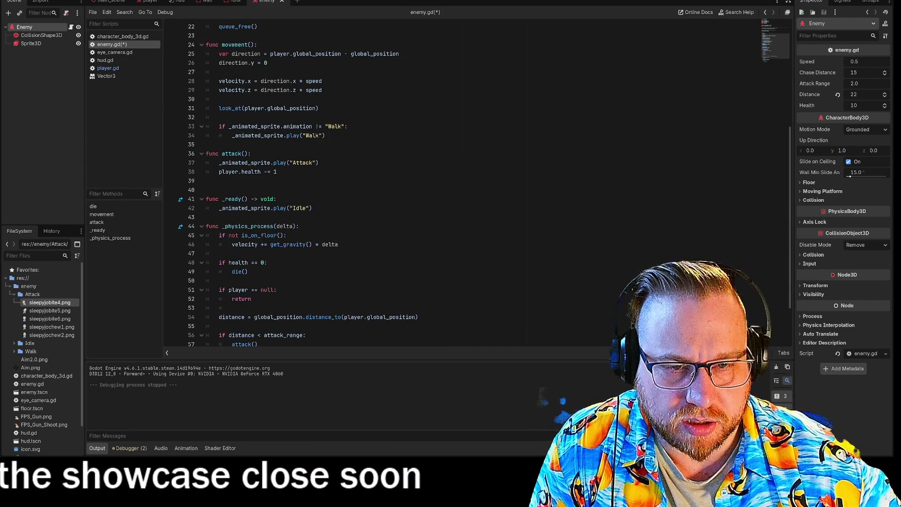
{"action": "left_click", "coordinate": [223, 199]}
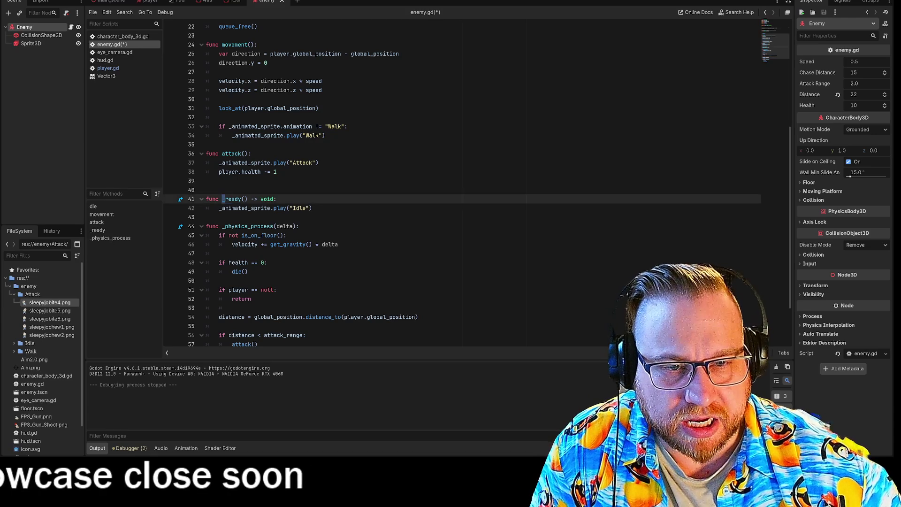
{"action": "left_click", "coordinate": [312, 208]}
{"action": "scroll", "coordinate": [462, 188], "scroll_direction": "up", "scroll_amount": 6}
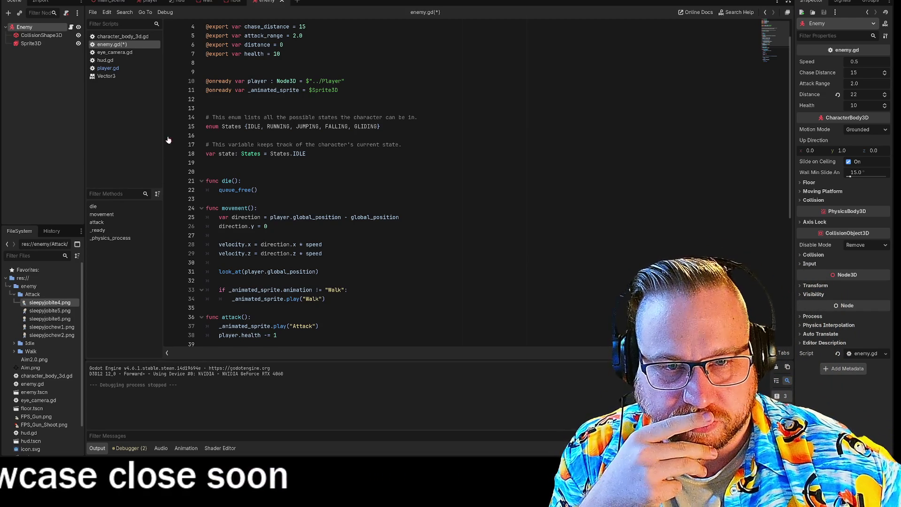
{"action": "left_click", "coordinate": [206, 136]}
Step: Reduce the States enum to {IDLE, WALK, ATTACK}, dropping JUMPING, FALLING, GLIDING and renaming RUNNING to WALK
{"action": "key", "text": "BackSpace"}
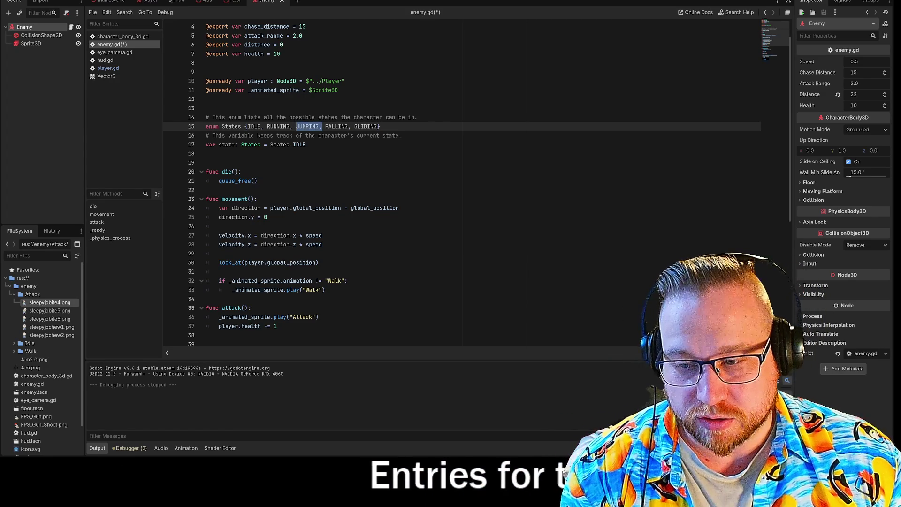
{"action": "key", "text": "ctrl+shift+Right"}
{"action": "key", "text": "ctrl+shift+Right"}
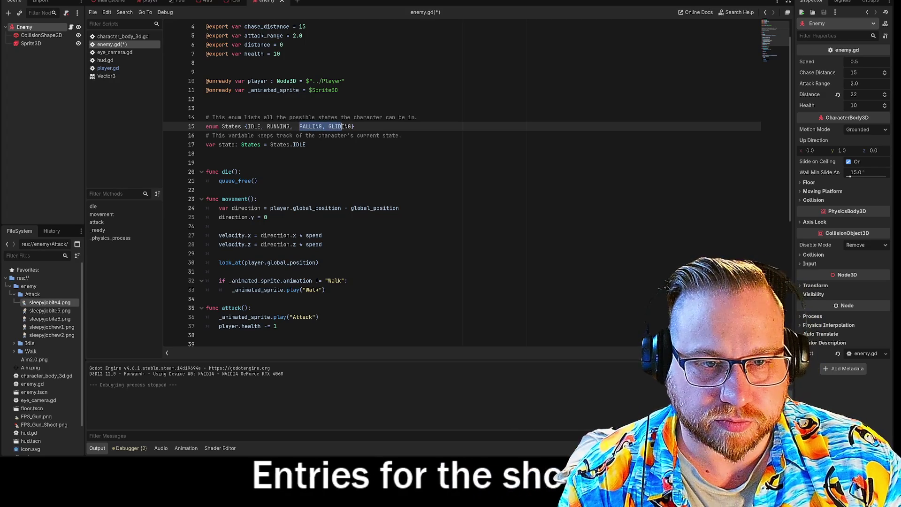
{"action": "key", "text": "BackSpace"}
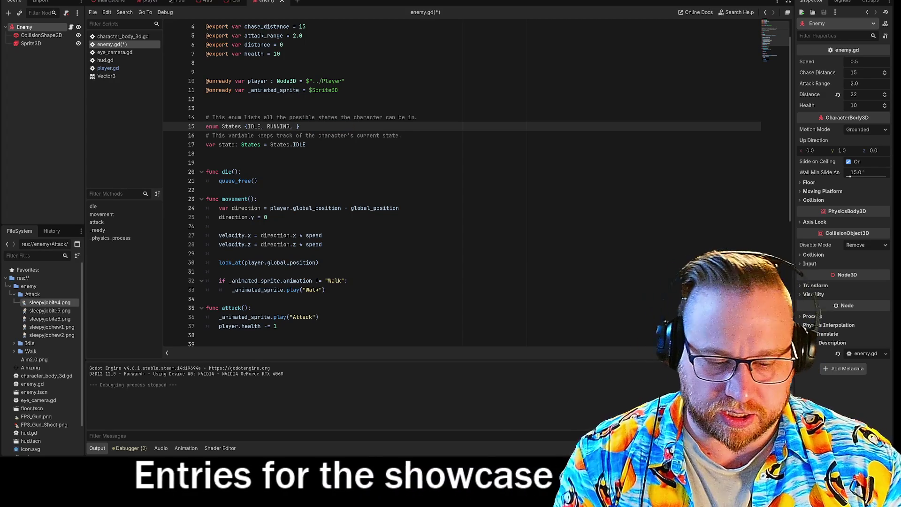
{"action": "type", "text": "ATTACK"}
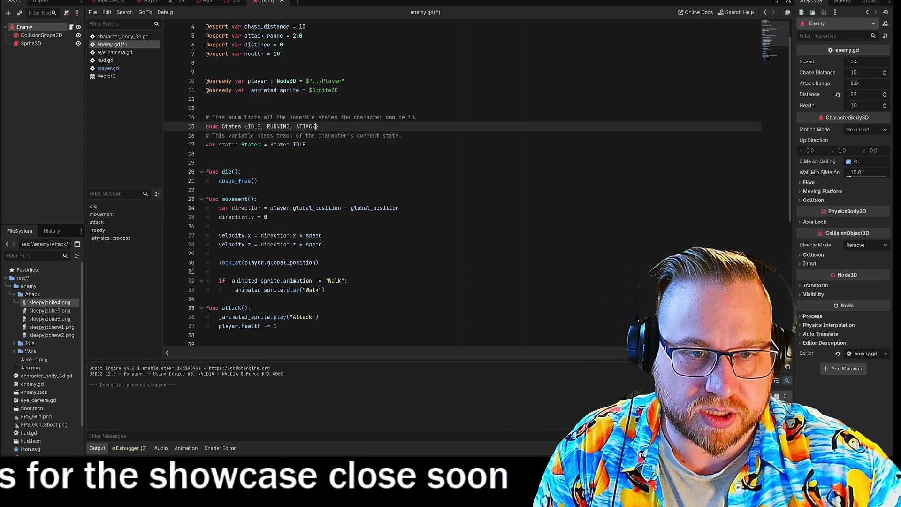
{"action": "left_click", "coordinate": [291, 126]}
{"action": "key", "text": "BackSpace"}
{"action": "key", "text": "BackSpace"}
{"action": "key", "text": "BackSpace"}
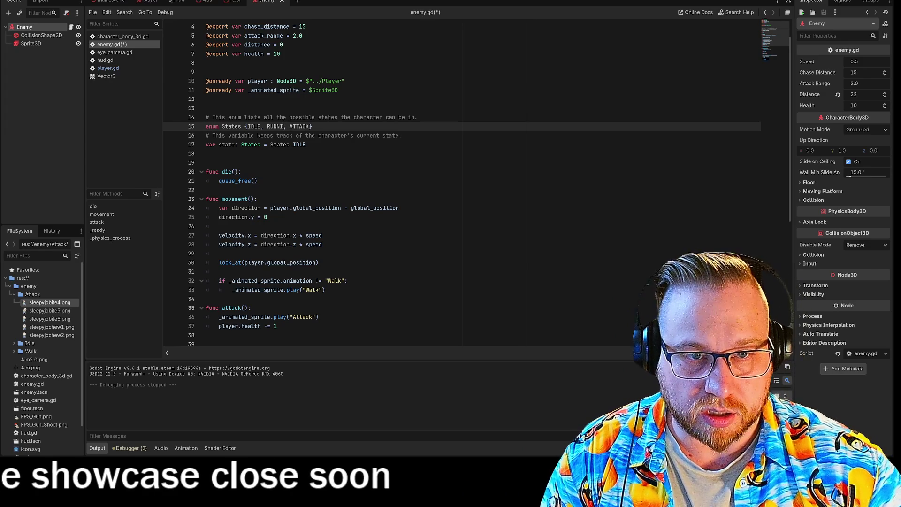
{"action": "type", "text": "WALK"}
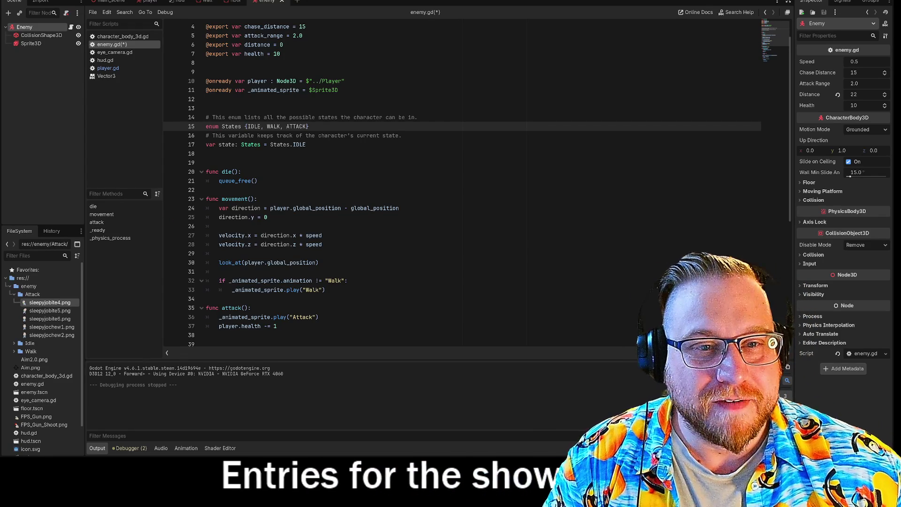
{"action": "left_click", "coordinate": [306, 145]}
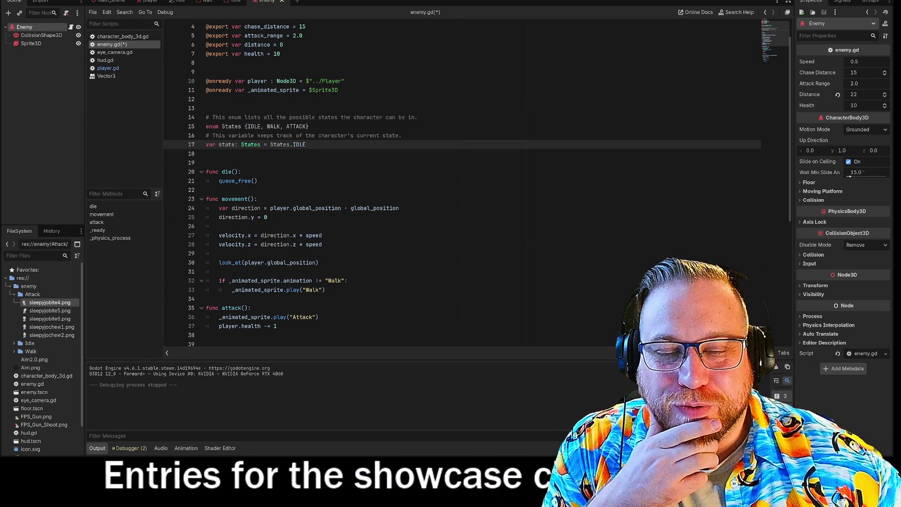
{"action": "left_click", "coordinate": [207, 153]}
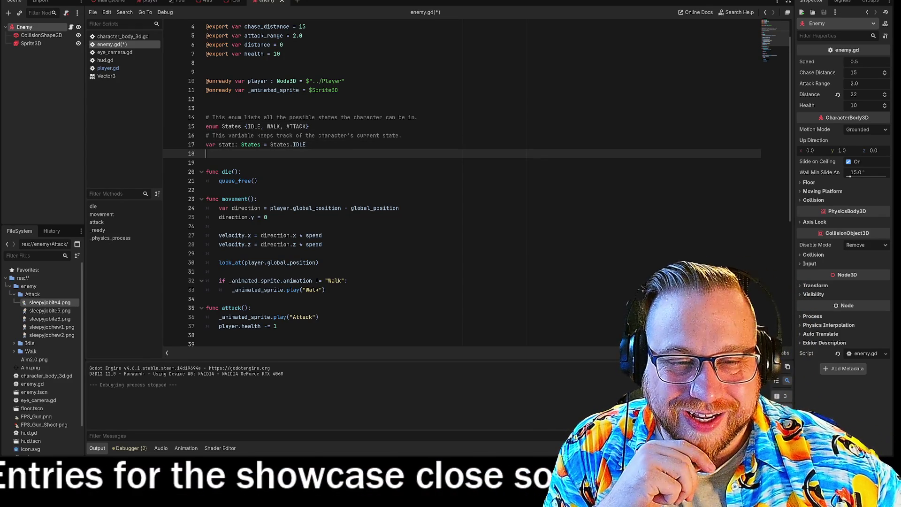
{"action": "left_click", "coordinate": [306, 144]}
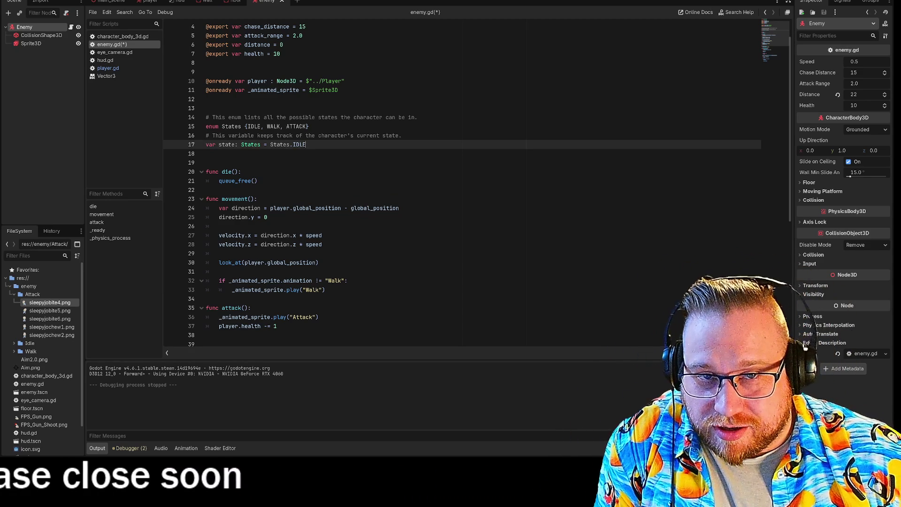
{"action": "left_click", "coordinate": [206, 72]}
{"action": "key", "text": "BackSpace"}
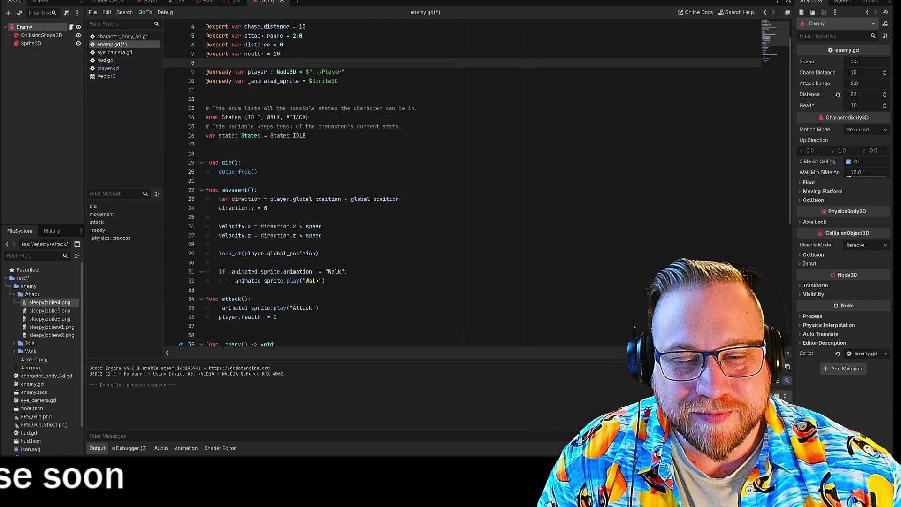
Step: Delete the extra blank line between attack() and _ready()
{"action": "left_click", "coordinate": [207, 144]}
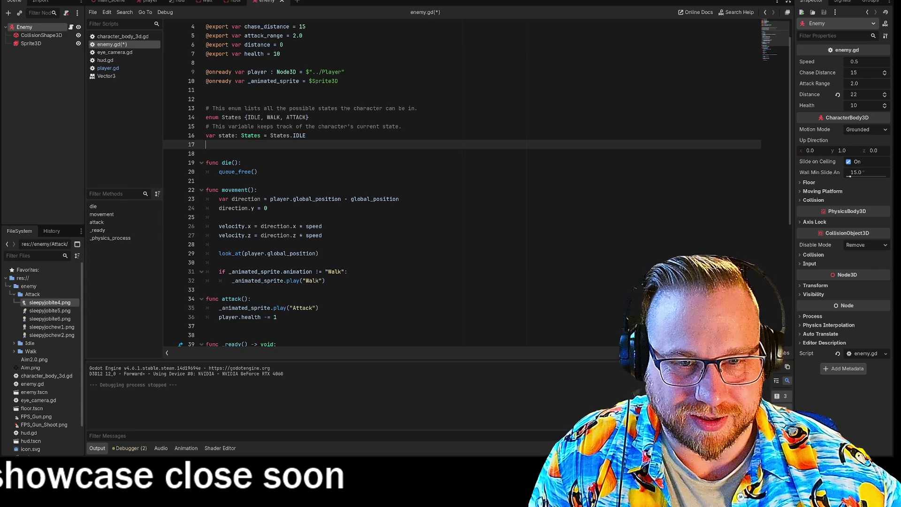
{"action": "scroll", "coordinate": [462, 183], "scroll_direction": "down", "scroll_amount": 1}
{"action": "scroll", "coordinate": [462, 183], "scroll_direction": "up", "scroll_amount": 1}
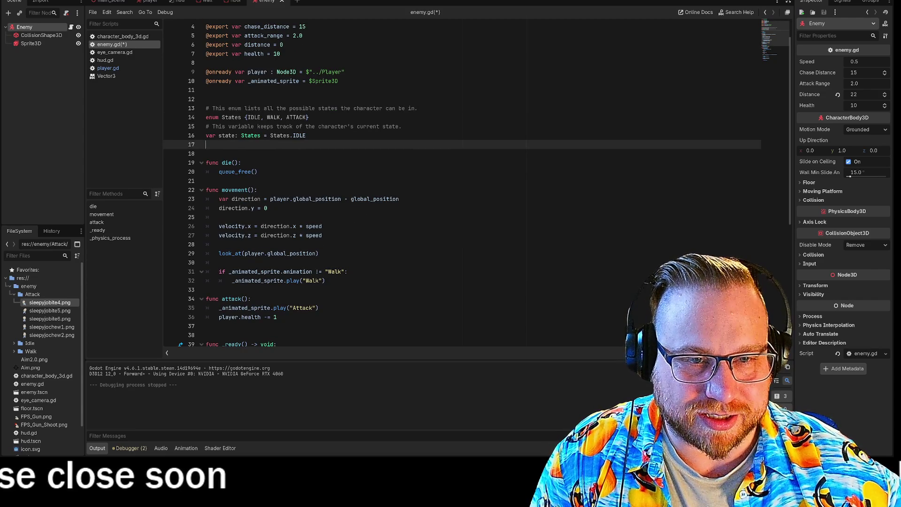
{"action": "scroll", "coordinate": [462, 183], "scroll_direction": "down", "scroll_amount": 2}
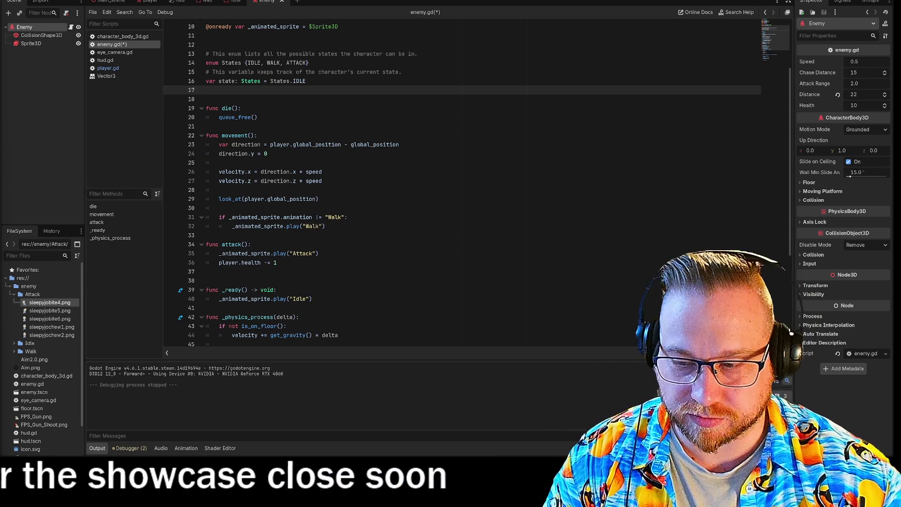
{"action": "left_click", "coordinate": [322, 172]}
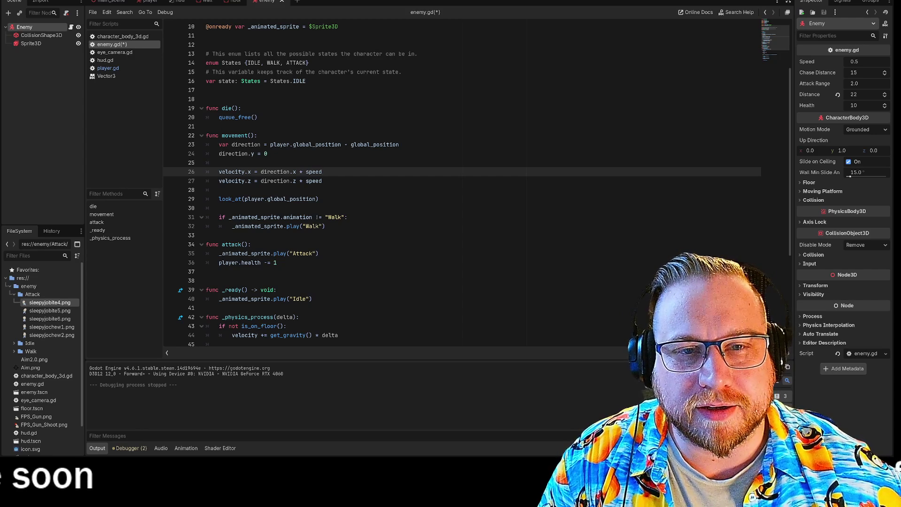
{"action": "left_click", "coordinate": [306, 81]}
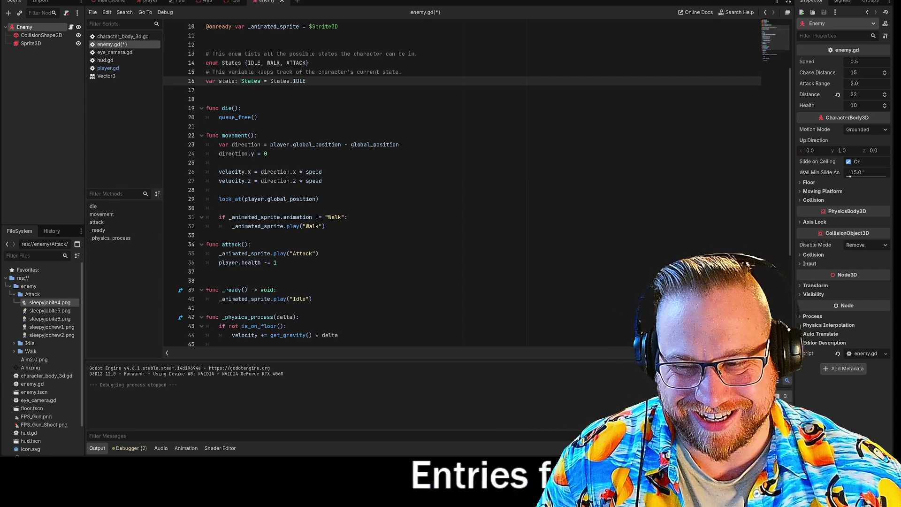
{"action": "scroll", "coordinate": [463, 185], "scroll_direction": "down", "scroll_amount": 5}
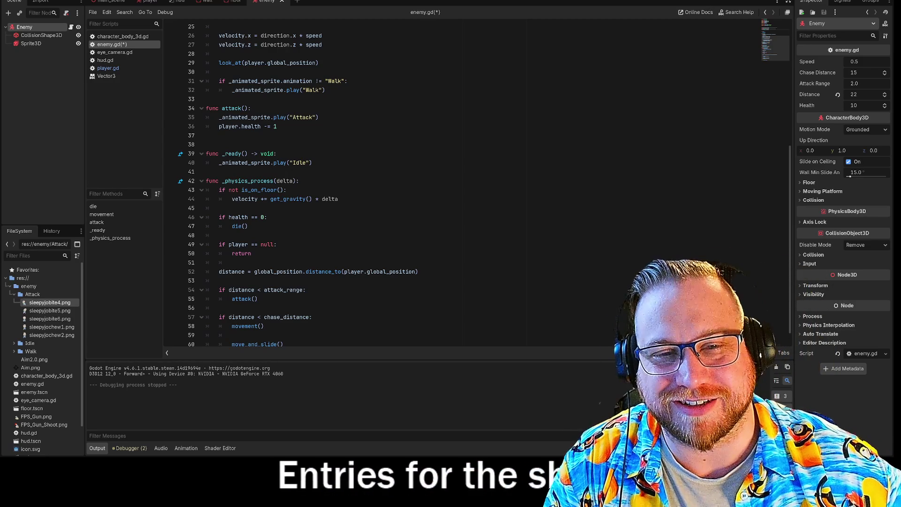
{"action": "left_click", "coordinate": [206, 144]}
{"action": "key", "text": "BackSpace"}
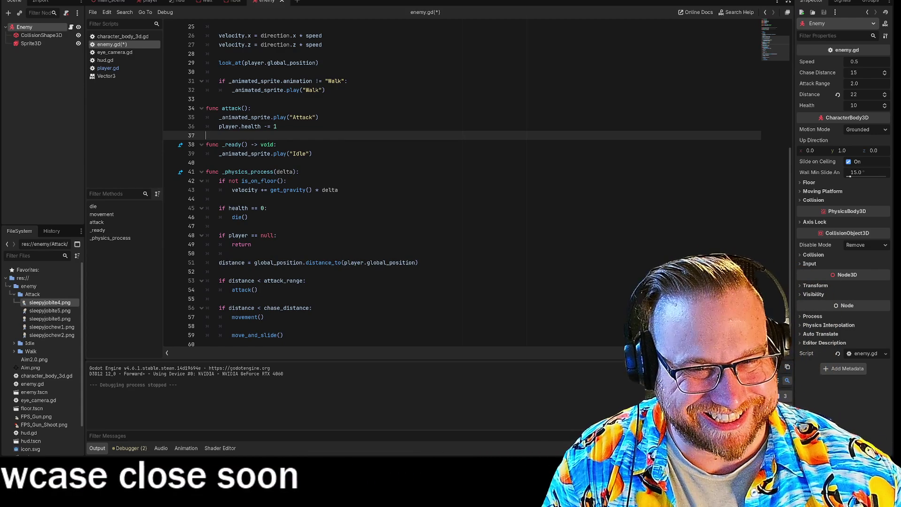
{"action": "scroll", "coordinate": [463, 183], "scroll_direction": "down", "scroll_amount": 1}
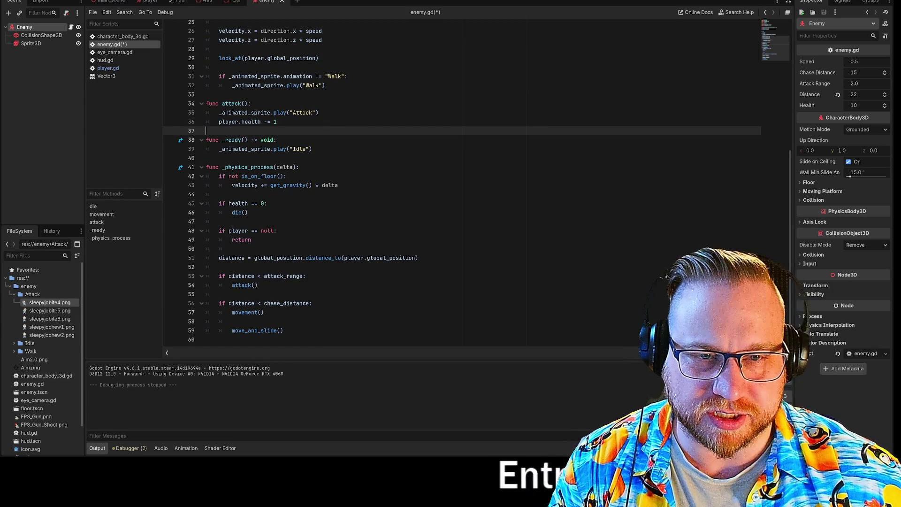
{"action": "left_click", "coordinate": [207, 158]}
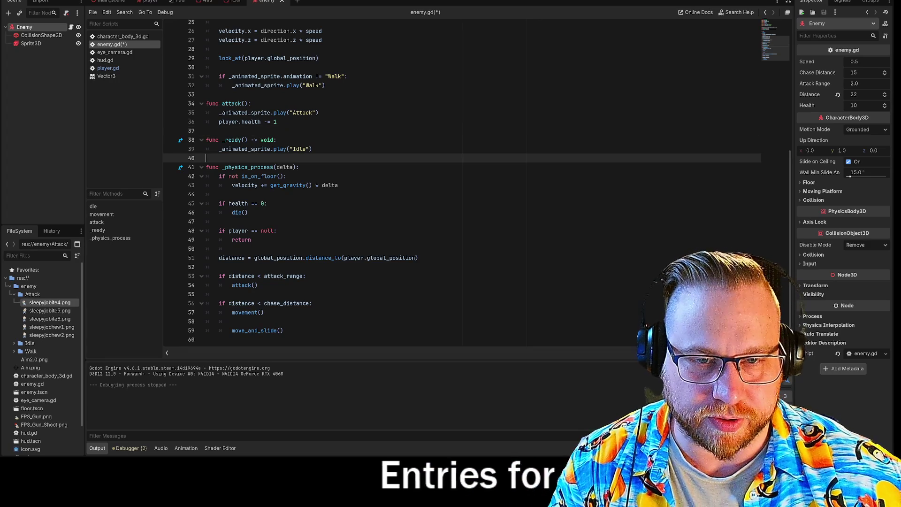
Step: Add a _process(delta) function with the condition 'if state == States.IDLE'
{"action": "key", "text": "Return"}
{"action": "key", "text": "Return"}
{"action": "key", "text": "Up"}
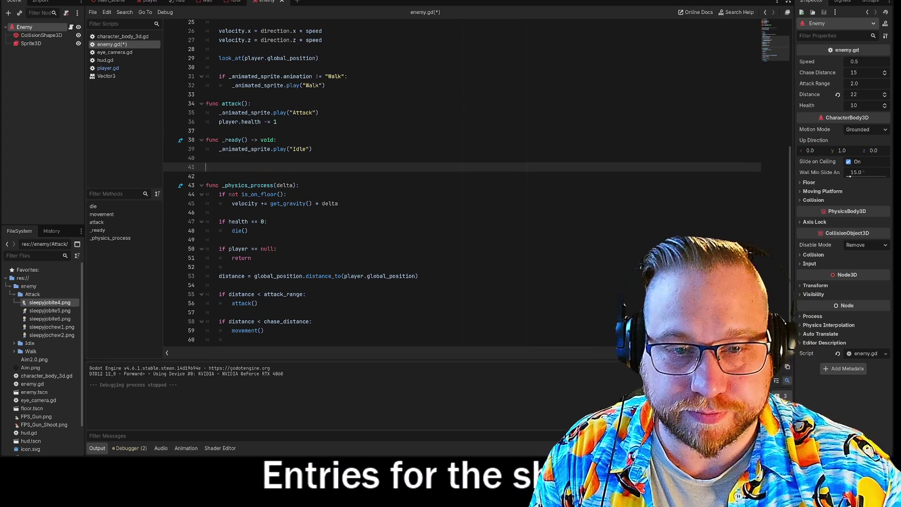
{"action": "type", "text": "func "}
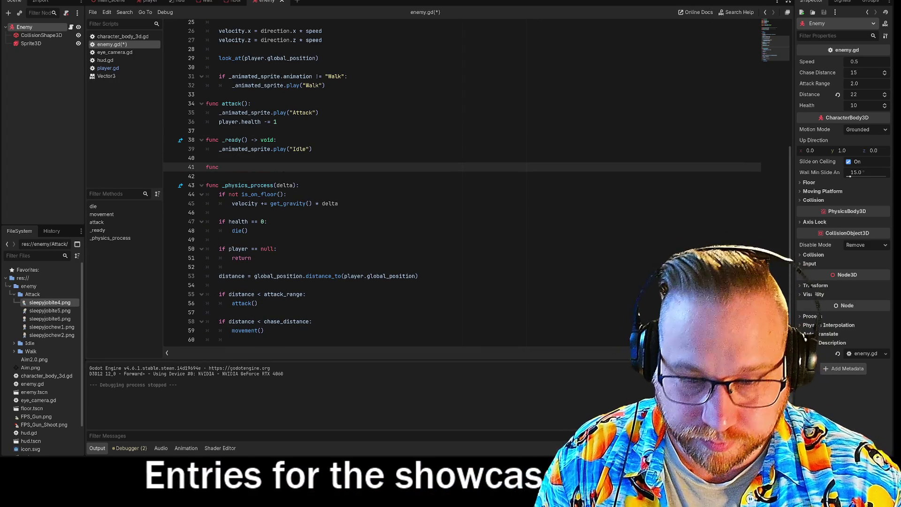
{"action": "type", "text": "_pro"}
{"action": "key", "text": "Return"}
{"action": "key", "text": "Return"}
{"action": "type", "text": "if Sta"}
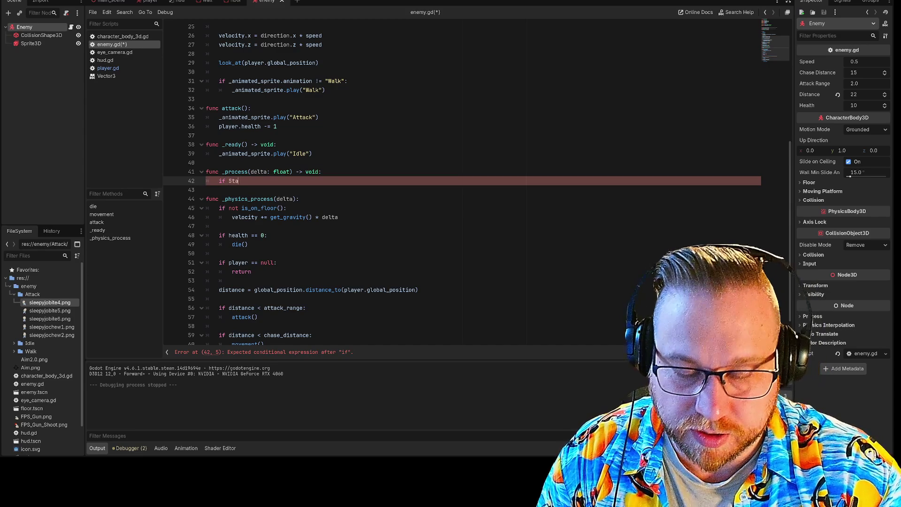
{"action": "type", "text": "et"}
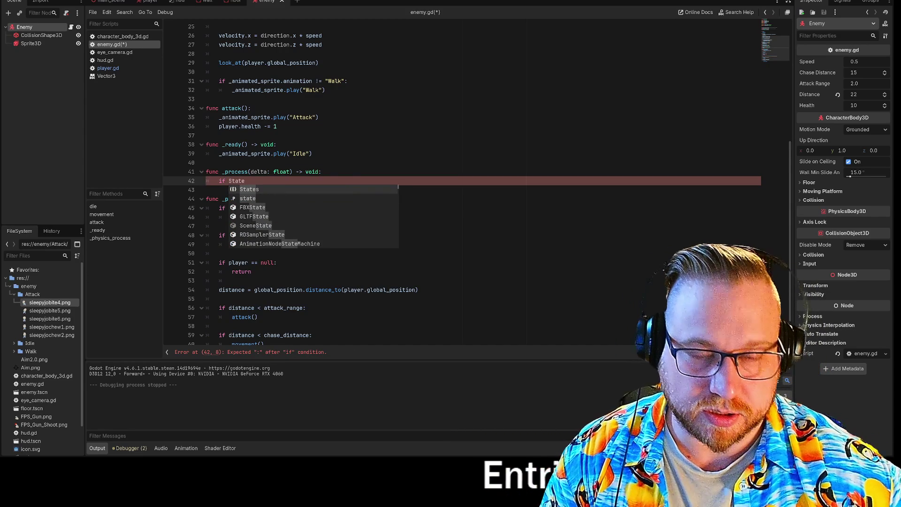
{"action": "scroll", "coordinate": [462, 183], "scroll_direction": "up", "scroll_amount": 8}
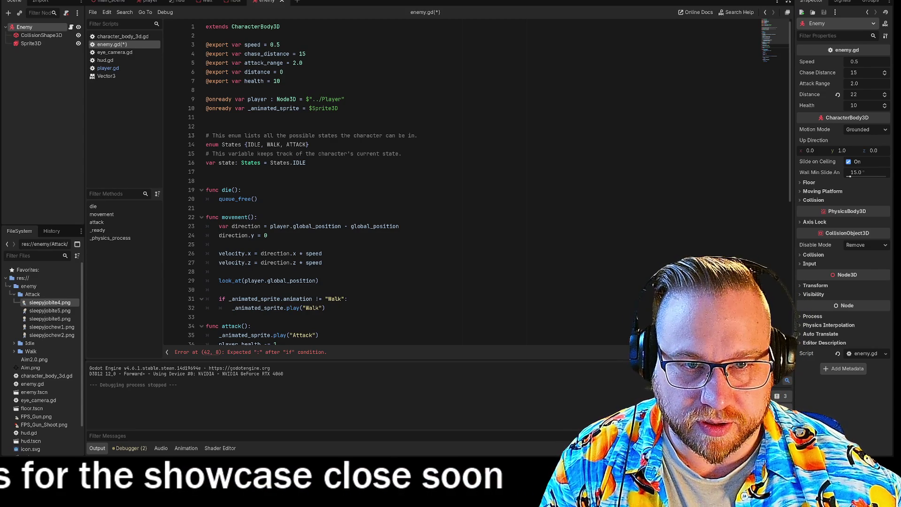
{"action": "scroll", "coordinate": [463, 183], "scroll_direction": "down", "scroll_amount": 9}
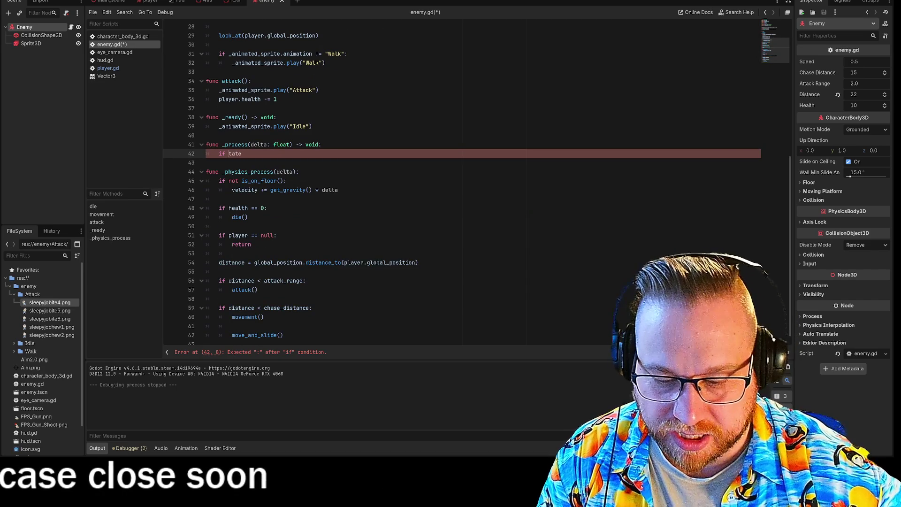
{"action": "key", "text": "BackSpace"}
{"action": "key", "text": "BackSpace"}
{"action": "key", "text": "BackSpace"}
{"action": "type", "text": "state == Sta"}
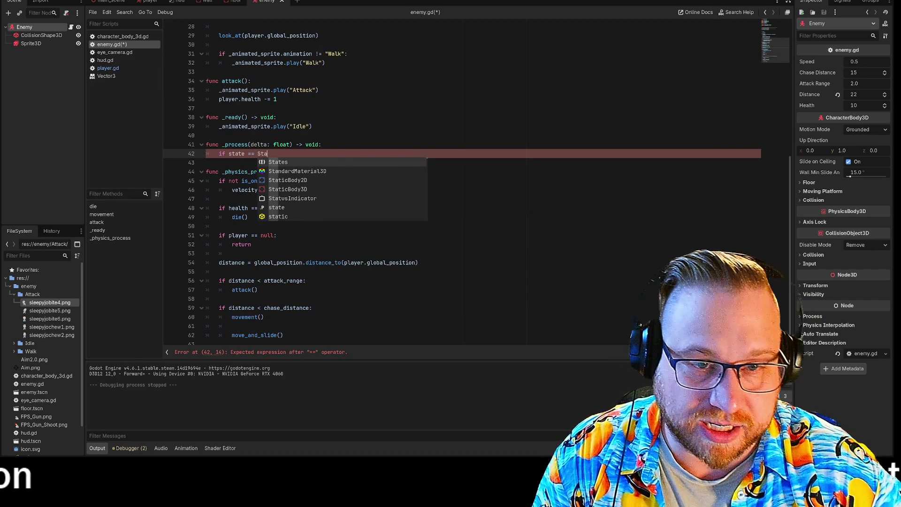
{"action": "key", "text": "Return"}
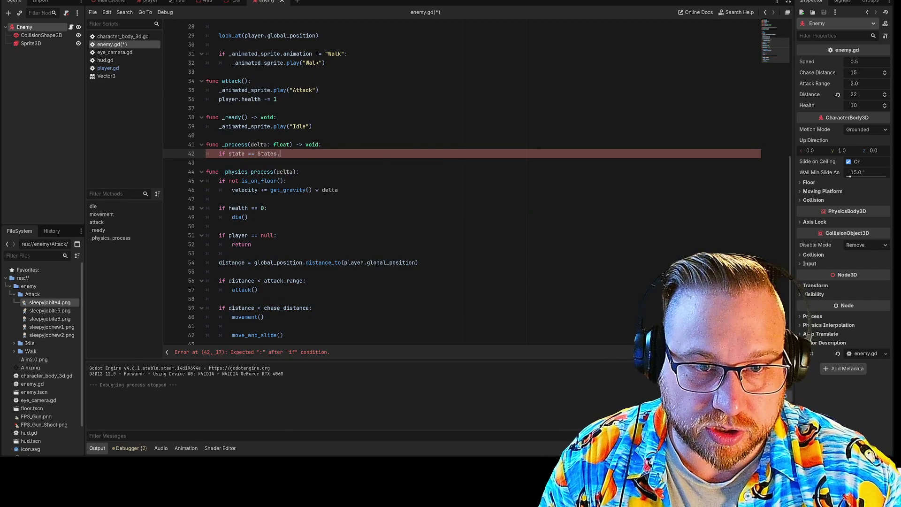
{"action": "key", "text": "Return"}
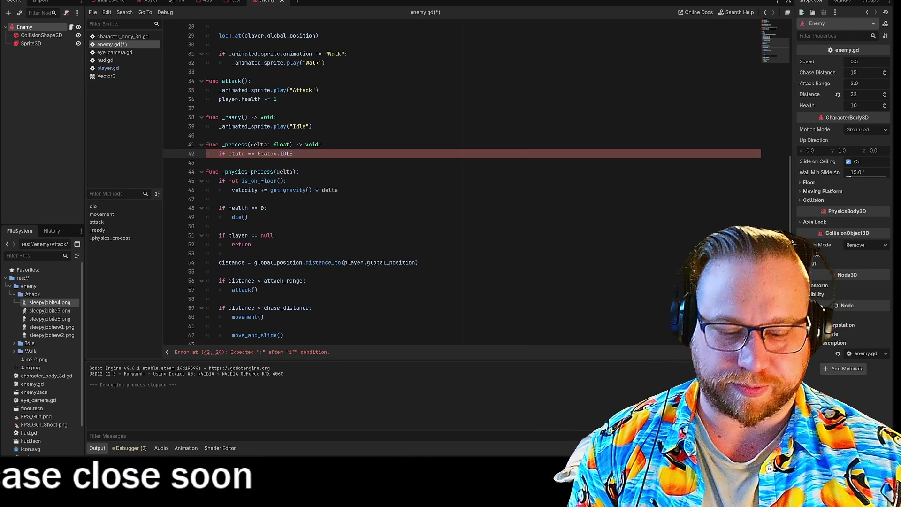
Step: Complete the IDLE check with a colon and an indented _animated_sprite.play("Idle") line
{"action": "type", "text": ":"}
{"action": "key", "text": "Return"}
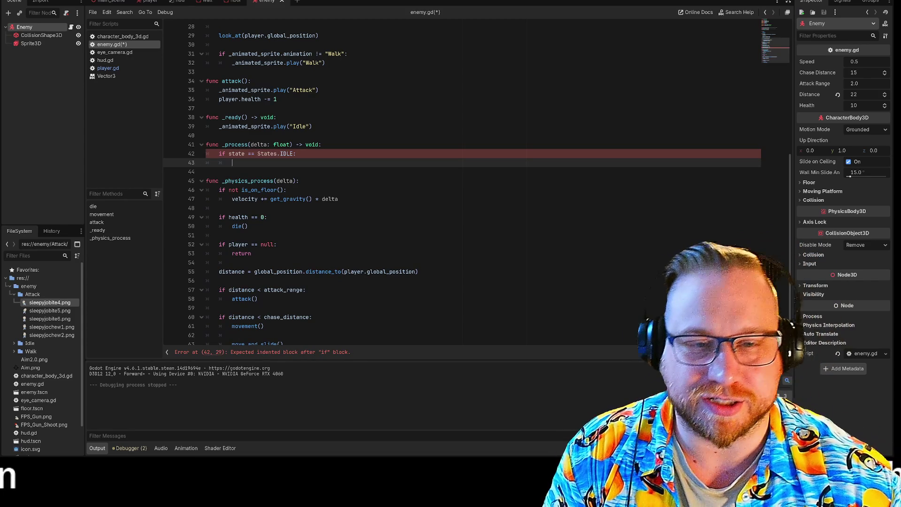
{"action": "key", "text": "Tab"}
{"action": "type", "text": "_ani"}
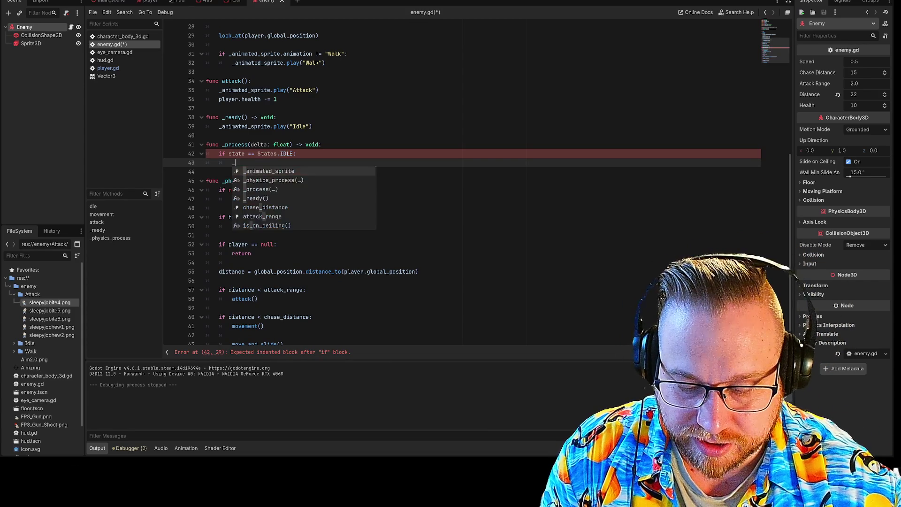
{"action": "key", "text": "Return"}
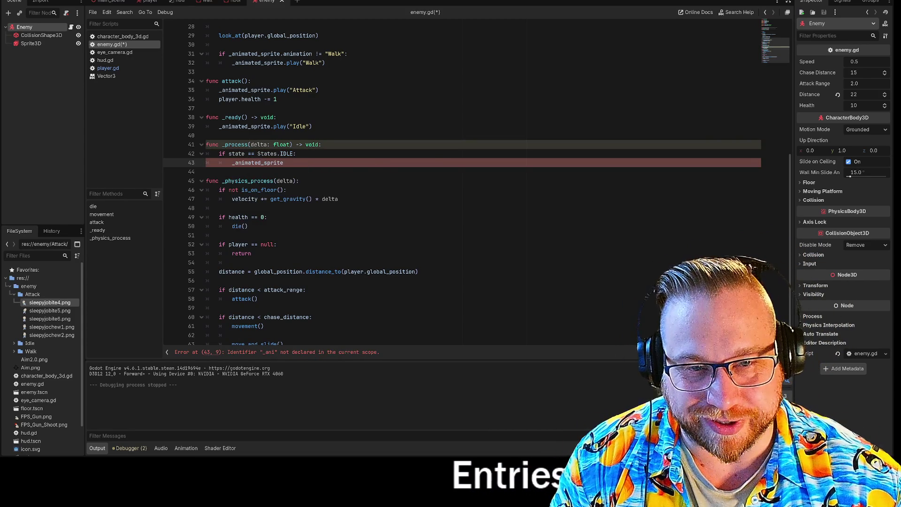
{"action": "type", "text": "["}
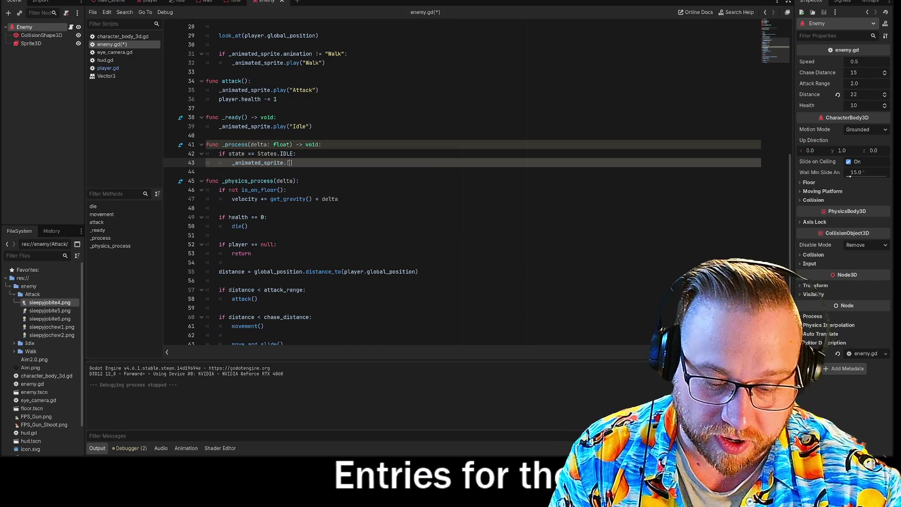
{"action": "type", "text": "play("}
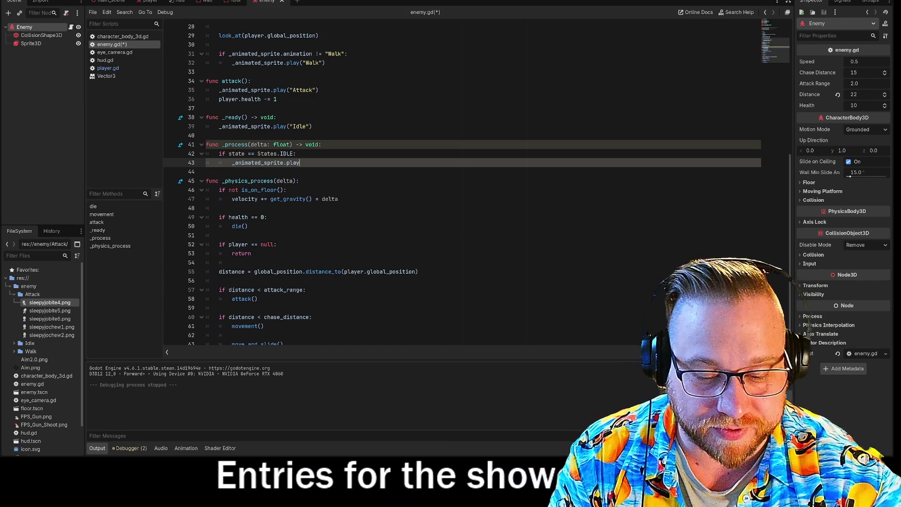
{"action": "key", "text": "Escape"}
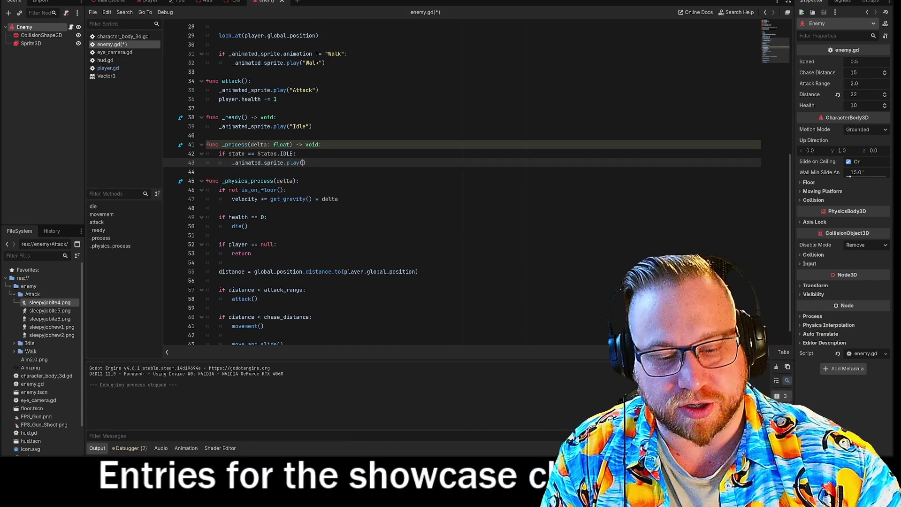
{"action": "type", "text": "\""}
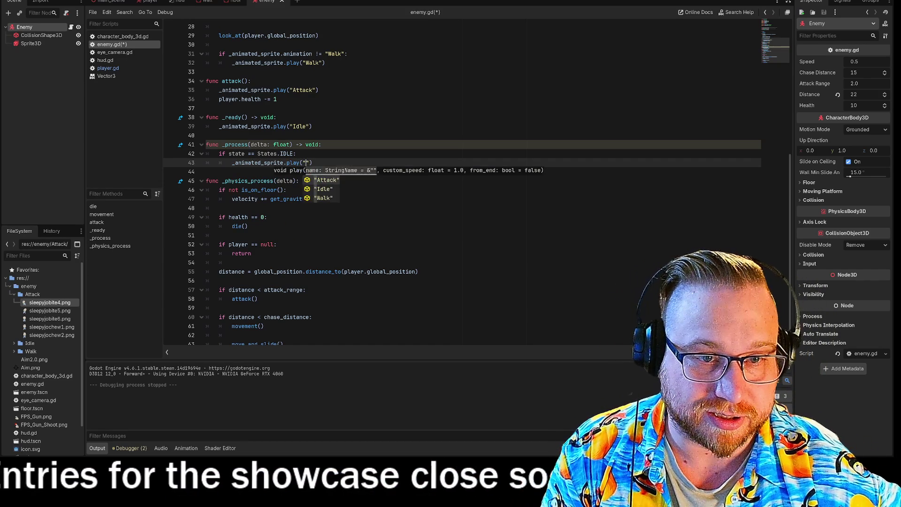
{"action": "key", "text": "Down"}
{"action": "key", "text": "Return"}
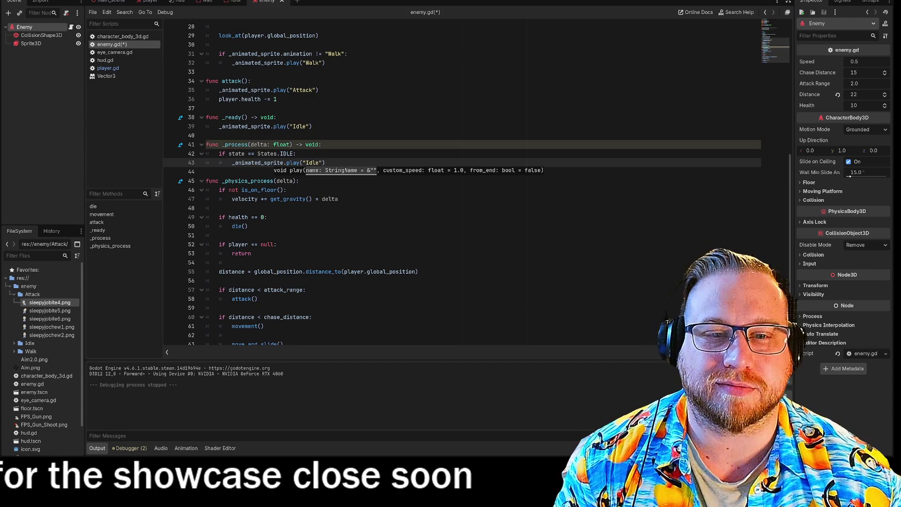
{"action": "key", "text": "Return"}
{"action": "key", "text": "BackSpace"}
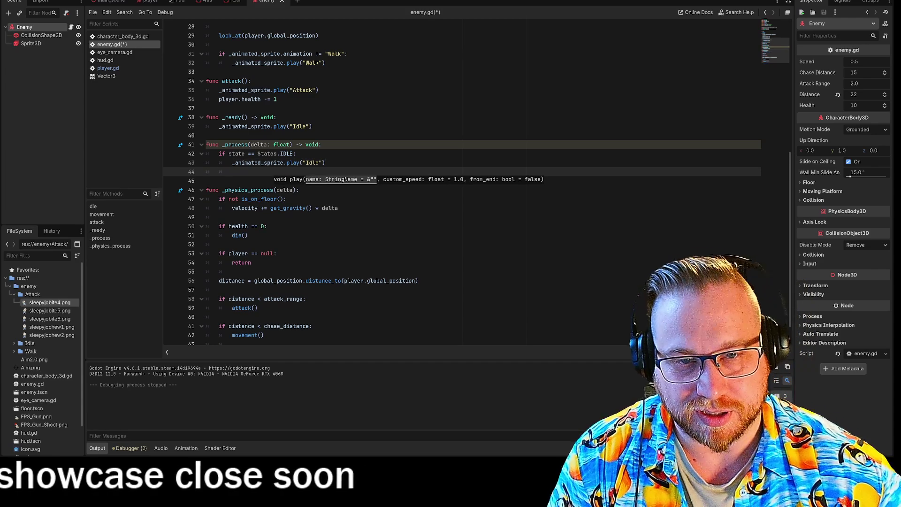
Step: Add 'if state == States.WALK:' with an indented _animated_sprite.play("Walk") below the IDLE block
{"action": "type", "text": "if s"}
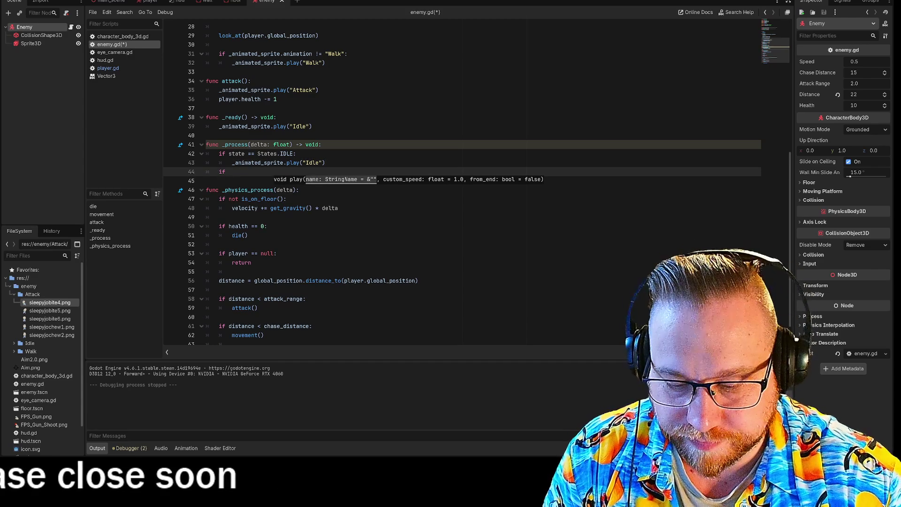
{"action": "key", "text": "BackSpace"}
{"action": "key", "text": "BackSpace"}
{"action": "type", "text": "te == State"}
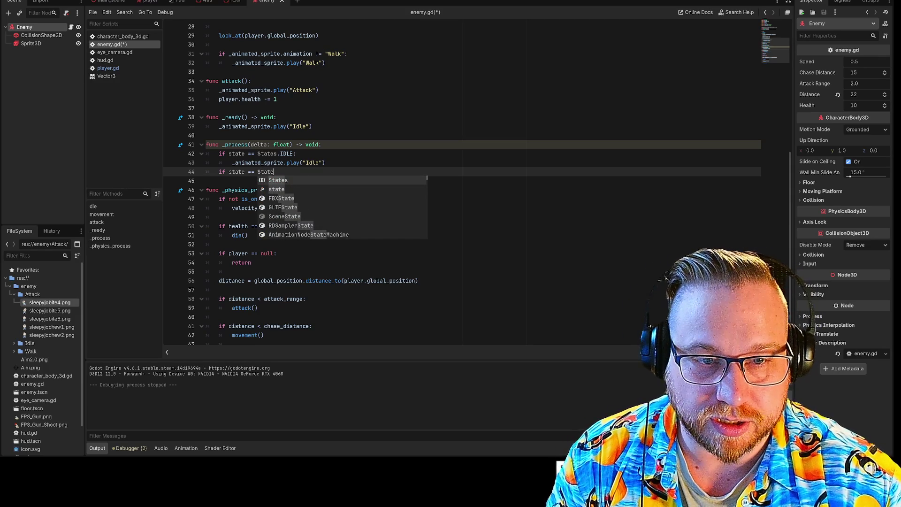
{"action": "type", "text": " s"}
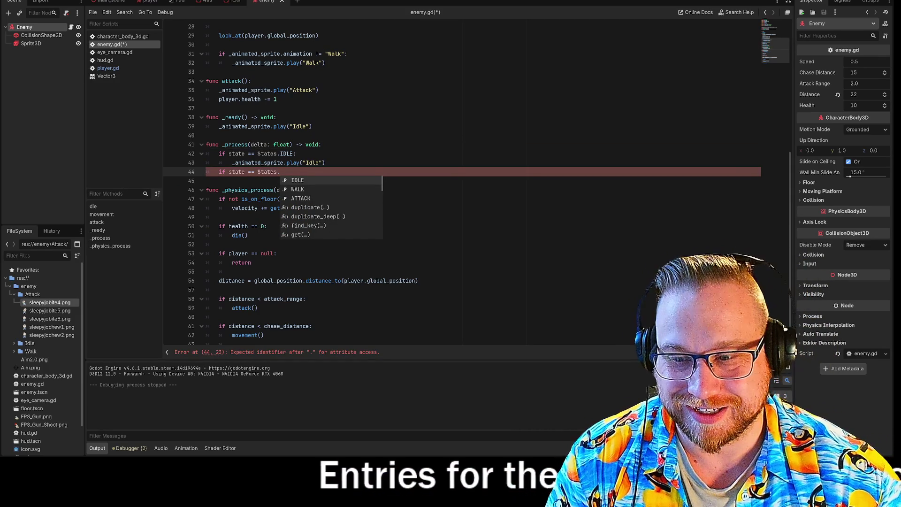
{"action": "key", "text": "Down"}
{"action": "key", "text": "Return"}
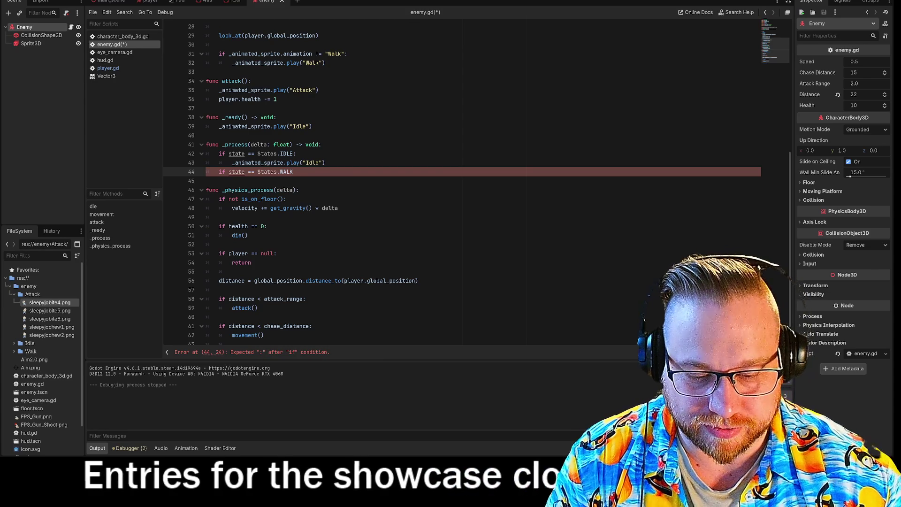
{"action": "type", "text": ":"}
{"action": "key", "text": "Return"}
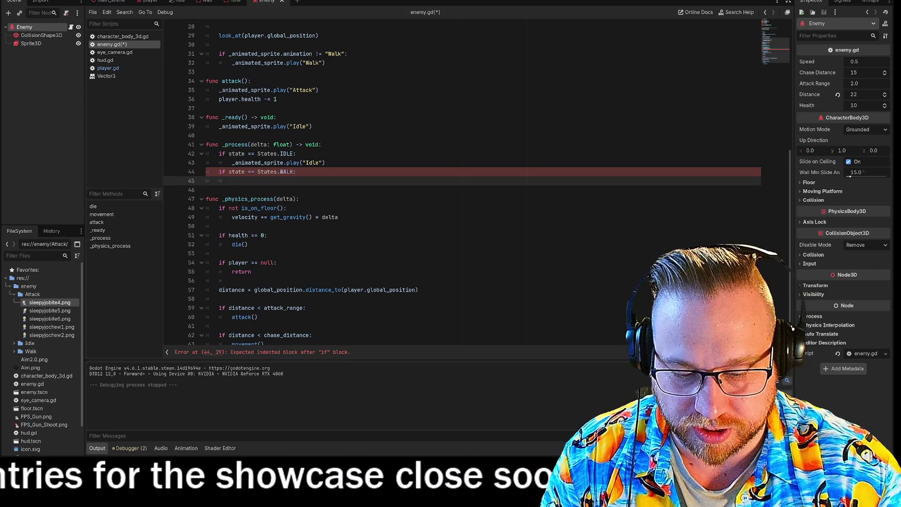
{"action": "type", "text": "_anim"}
{"action": "key", "text": "Return"}
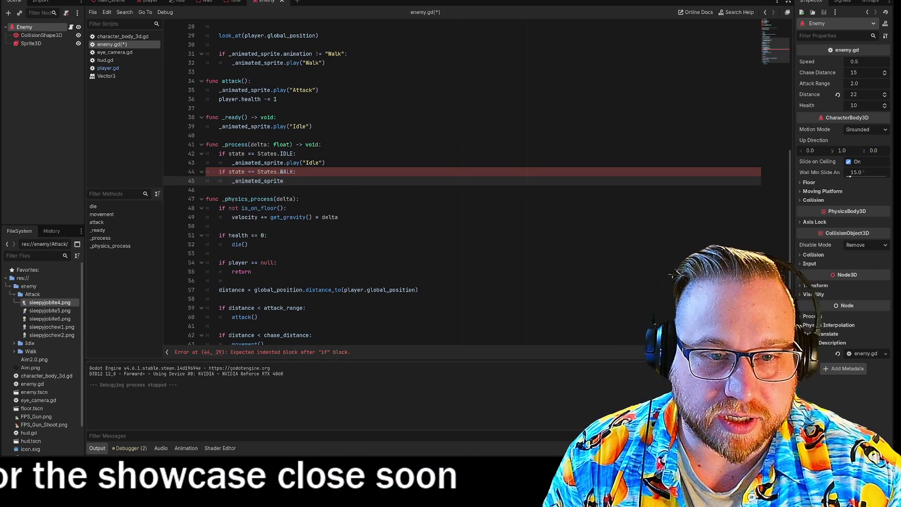
{"action": "type", "text": ".pl"}
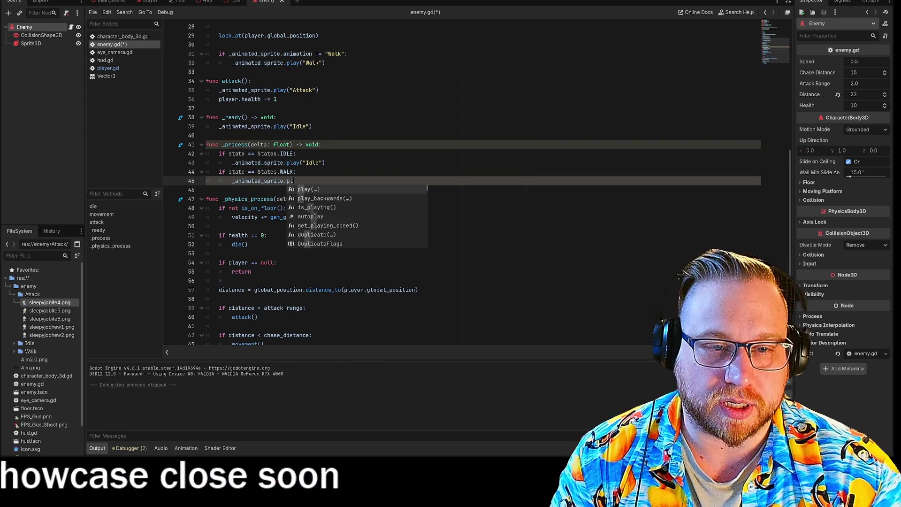
{"action": "key", "text": "Return"}
{"action": "key", "text": "Down"}
{"action": "key", "text": "Down"}
{"action": "key", "text": "Return"}
{"action": "key", "text": "Return"}
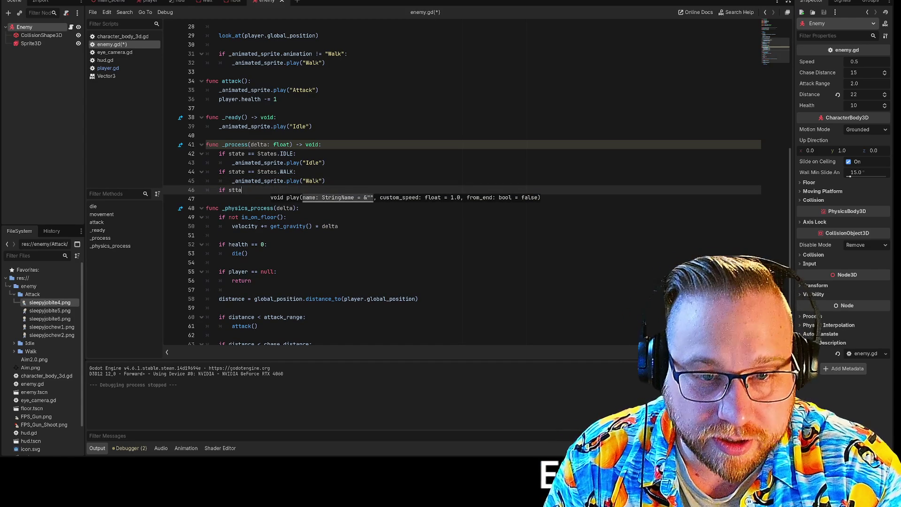
Step: Fix the condition to read 'if state == States.ATTACK' using autocomplete
{"action": "key", "text": "BackSpace"}
{"action": "key", "text": "BackSpace"}
{"action": "type", "text": "=="}
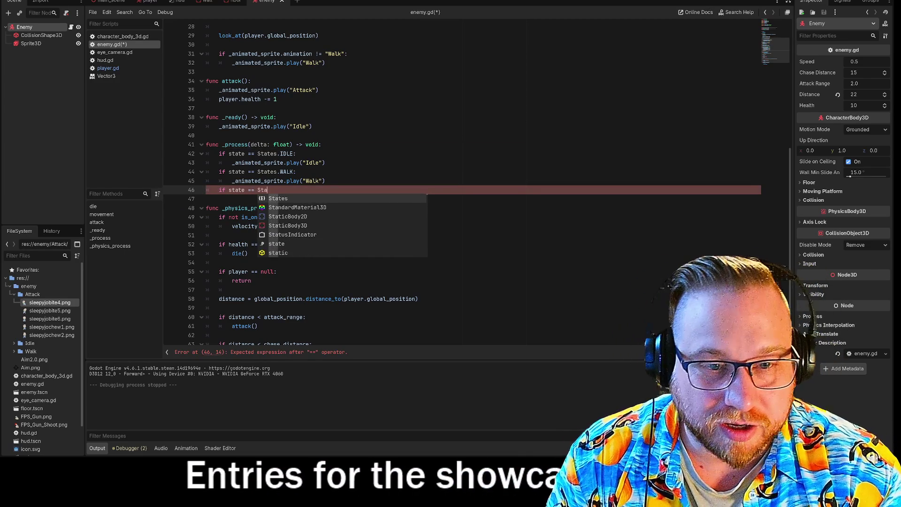
{"action": "type", "text": " Sta"}
{"action": "key", "text": "Return"}
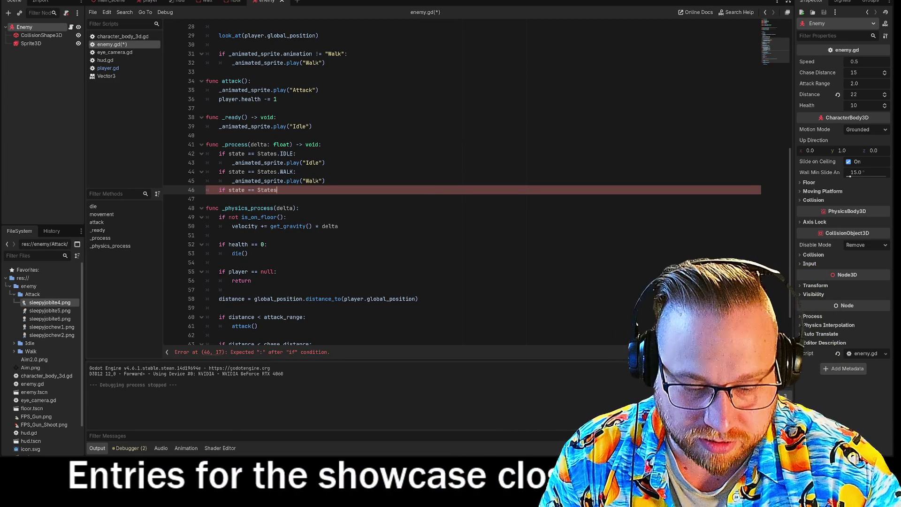
{"action": "type", "text": "."}
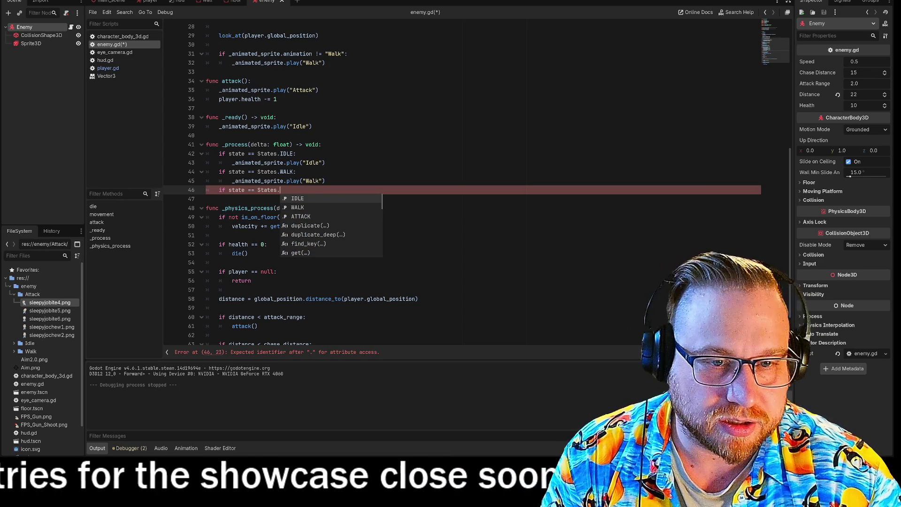
{"action": "key", "text": "Down"}
{"action": "key", "text": "Down"}
{"action": "key", "text": "Return"}
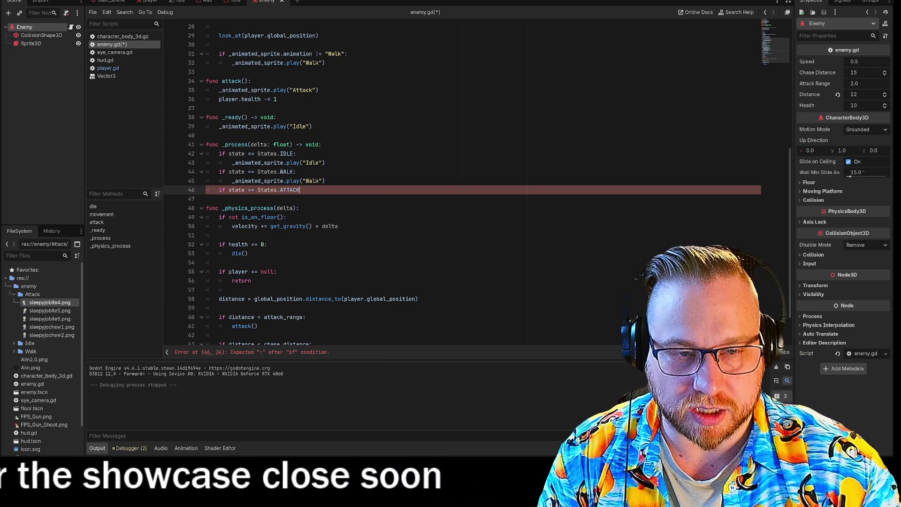
Step: Add an indented _animated_sprite.play("Attack") line below it and end the condition with a colon
{"action": "key", "text": "Return"}
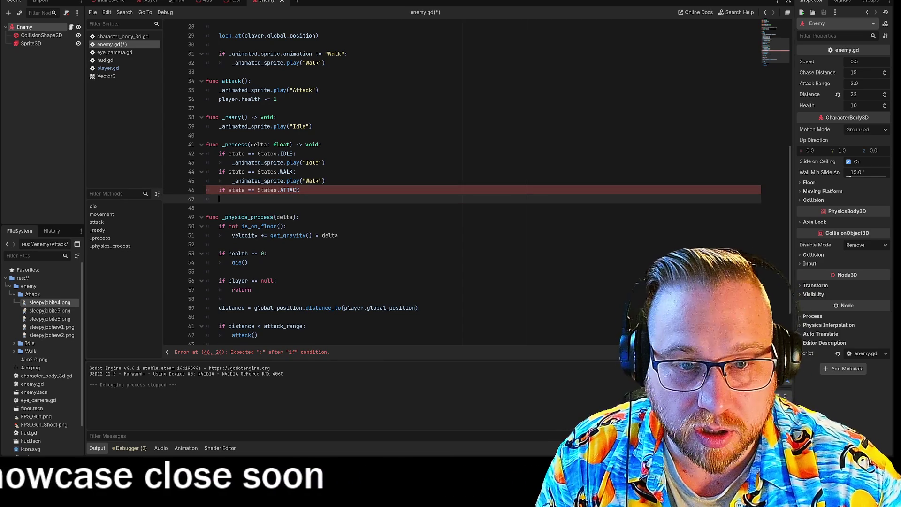
{"action": "key", "text": "Tab"}
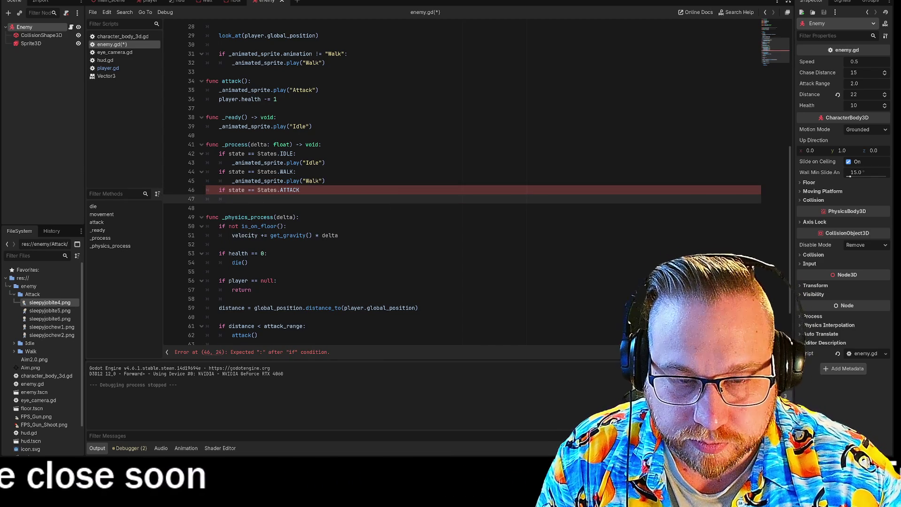
{"action": "type", "text": "_an"}
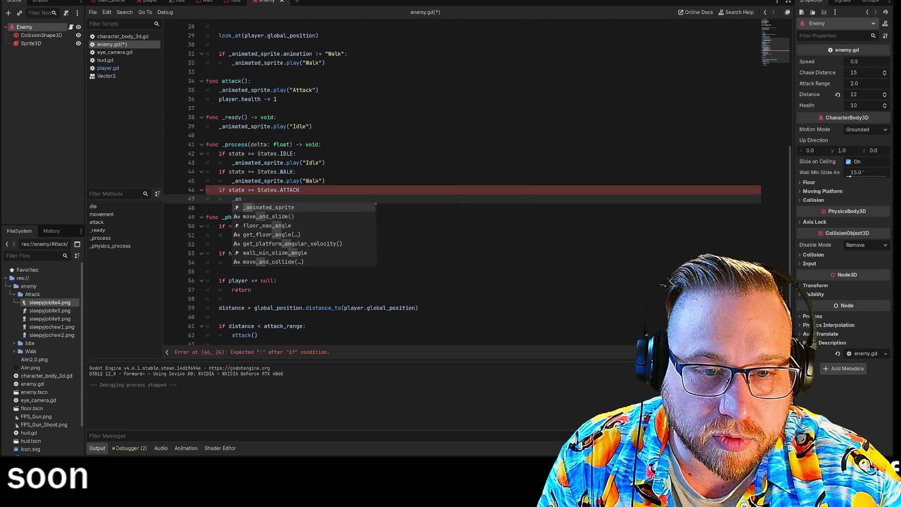
{"action": "key", "text": "Return"}
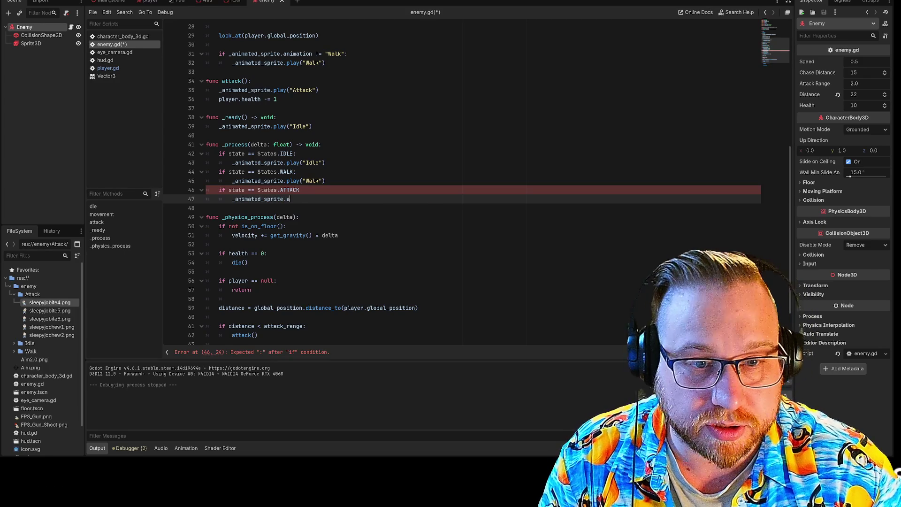
{"action": "type", "text": "pla"}
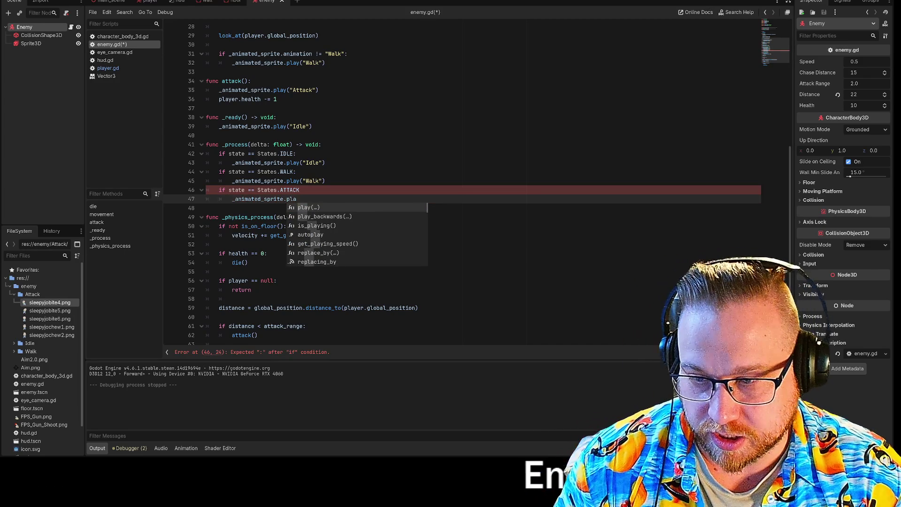
{"action": "key", "text": "Return"}
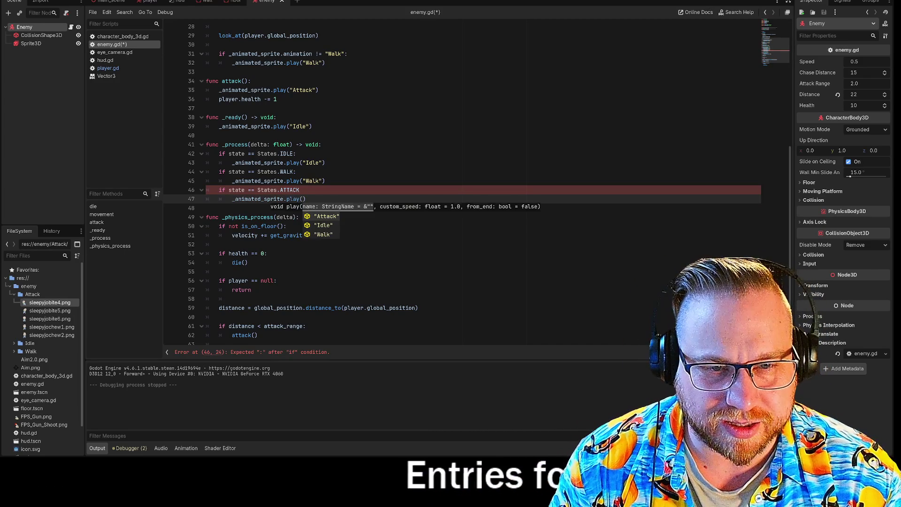
{"action": "key", "text": "Return"}
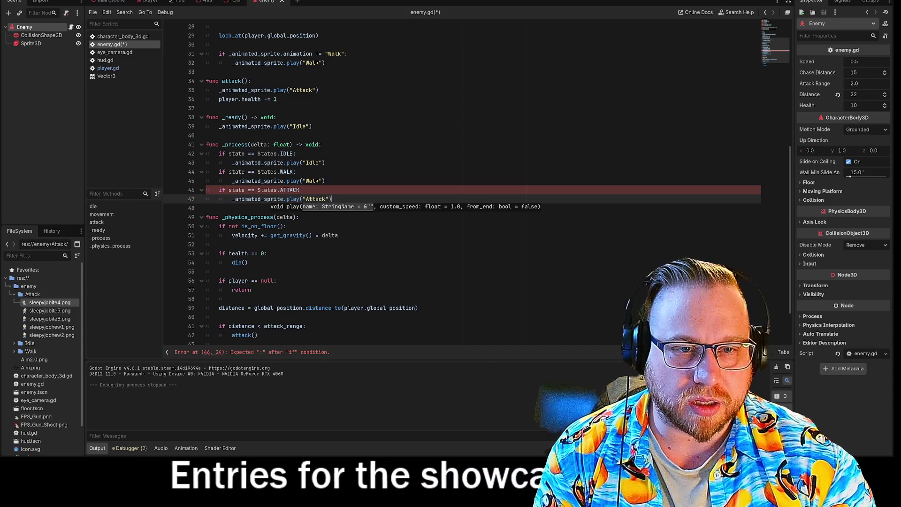
{"action": "left_click", "coordinate": [303, 190]}
{"action": "type", "text": ":"}
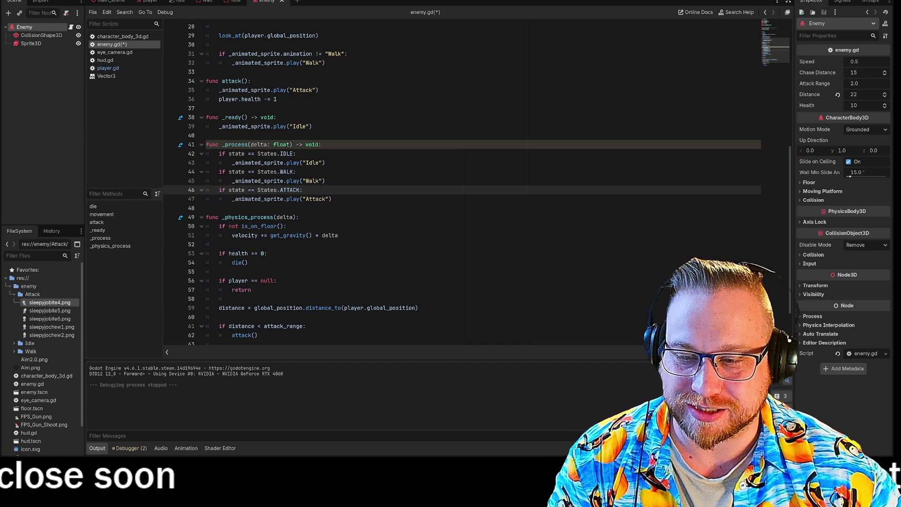
Step: Launch VTube Studio from the Steam library, minimize Steam, and run the Godot project
{"action": "key", "text": "alt+Tab"}
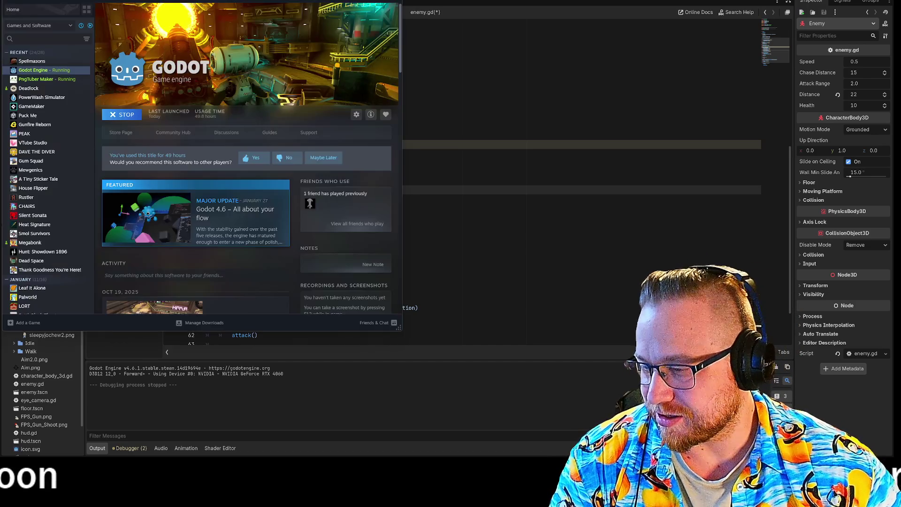
{"action": "left_click", "coordinate": [31, 143]}
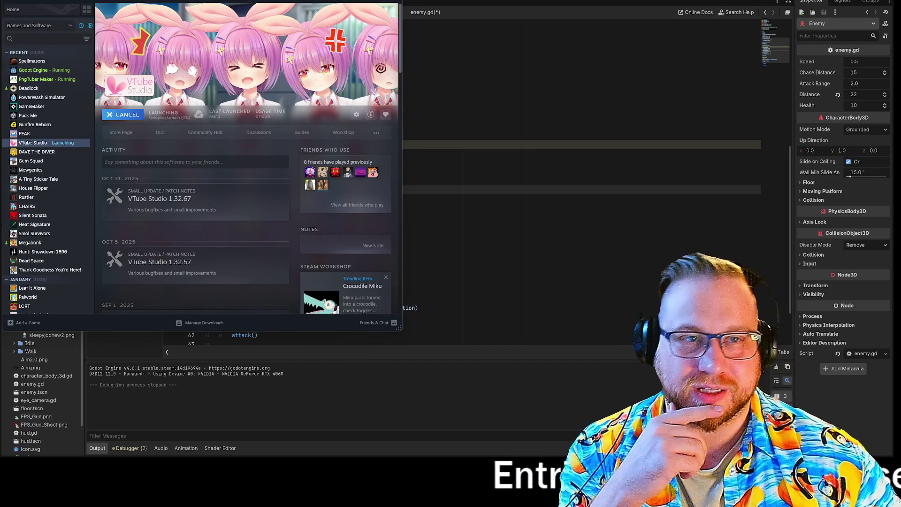
{"action": "key", "text": "super+Down"}
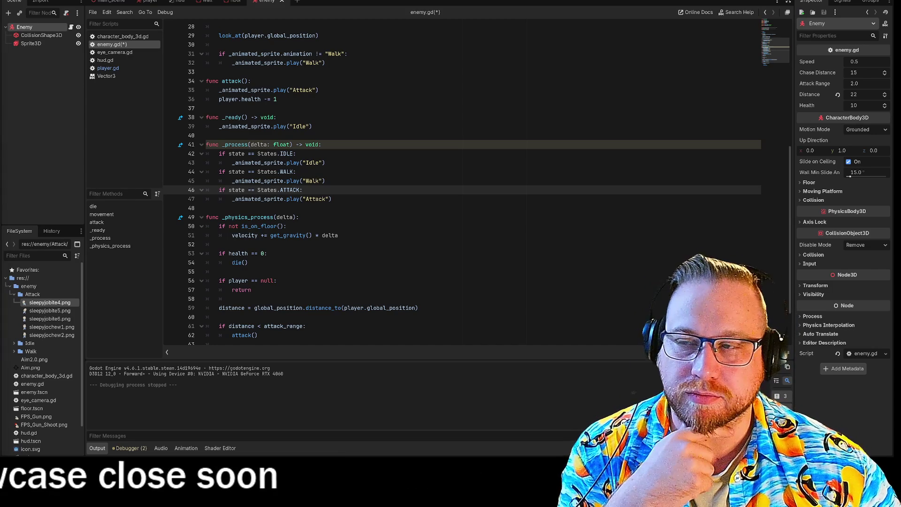
{"action": "key", "text": "F5"}
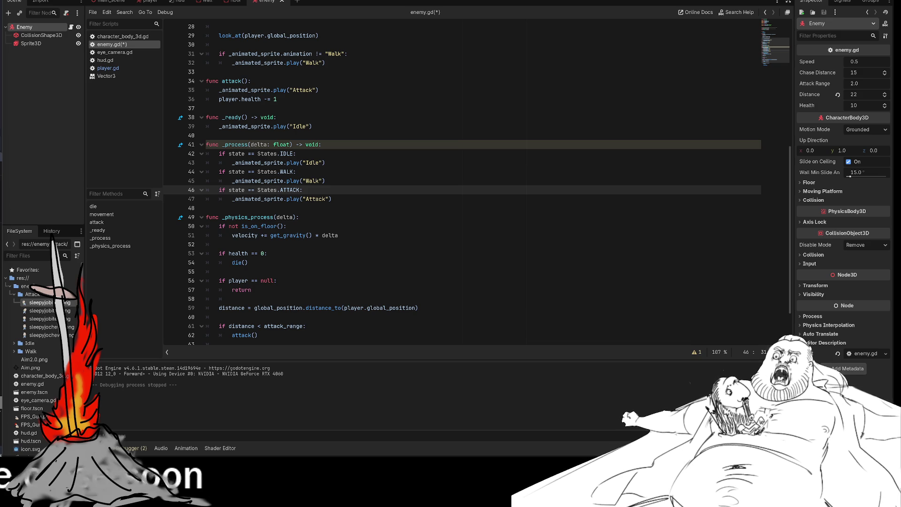
{"action": "type", "text": "state ="}
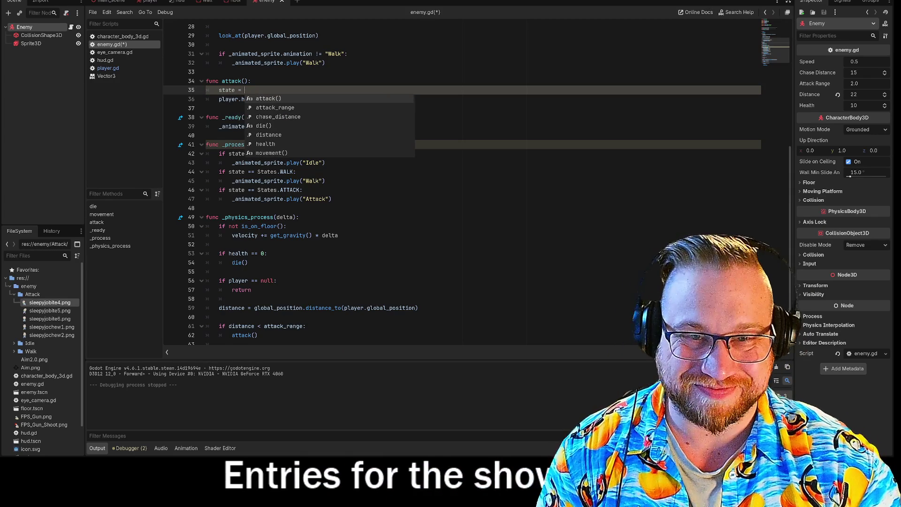
Step: In attack(), write state = States.ATTACK using autocomplete
{"action": "type", "text": "States"}
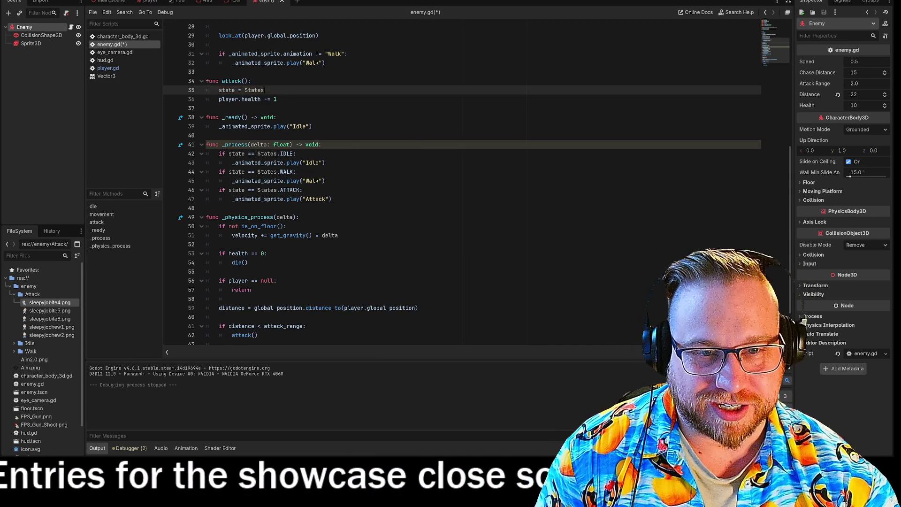
{"action": "type", "text": ">"}
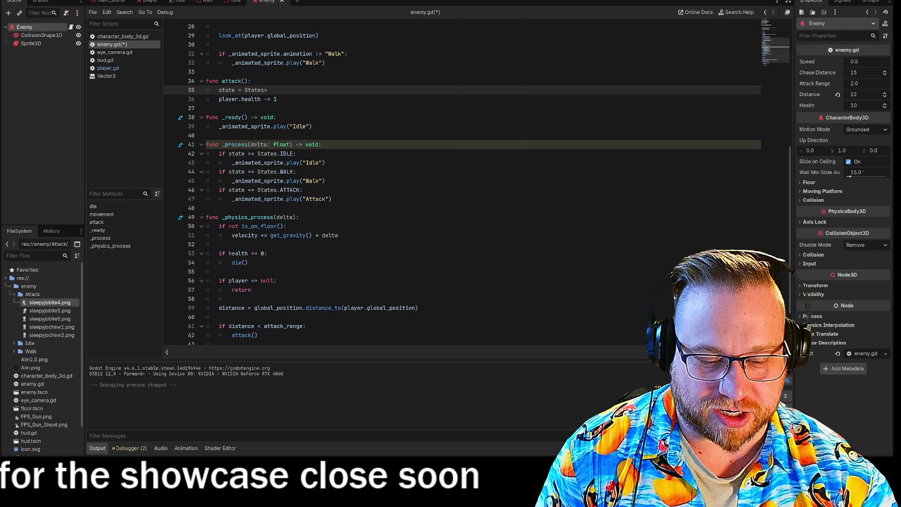
{"action": "key", "text": "BackSpace"}
{"action": "type", "text": "."}
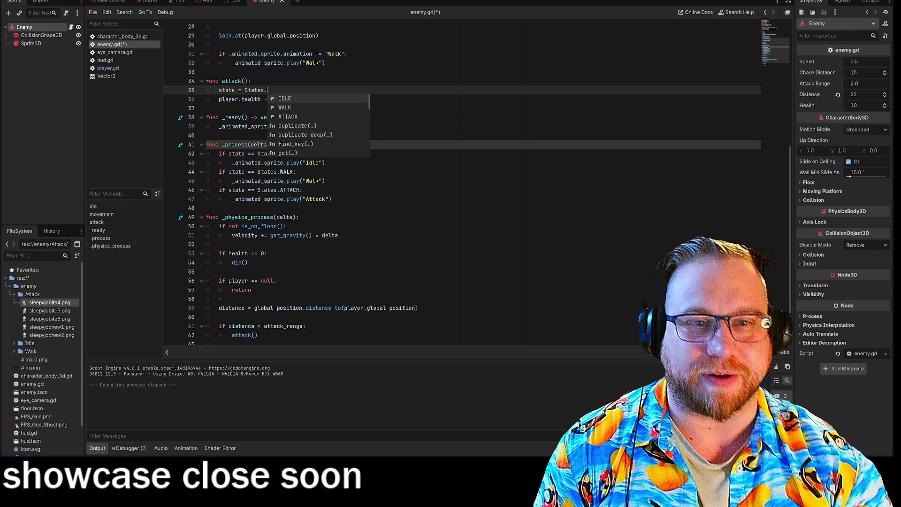
{"action": "key", "text": "Down"}
{"action": "key", "text": "Down"}
{"action": "key", "text": "Return"}
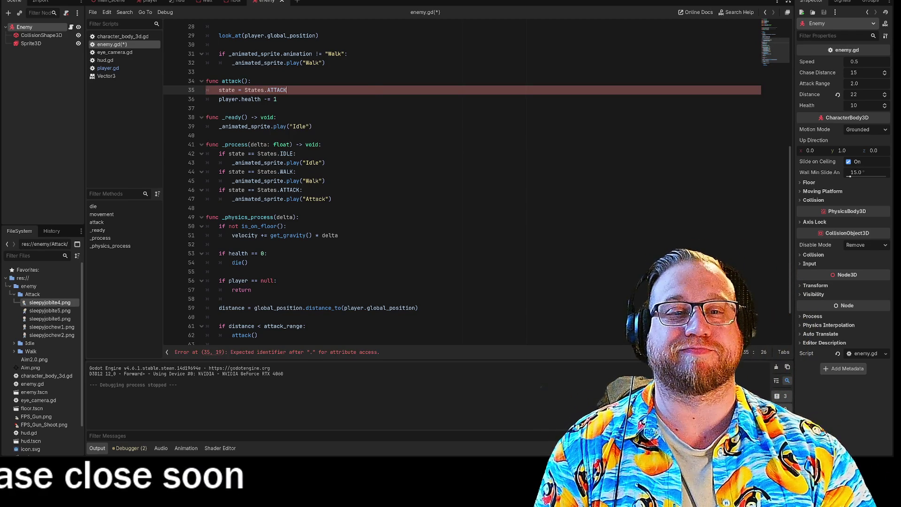
Step: Cut player.health -= 1 from attack() and open a new line under play("Attack")
{"action": "left_click_drag", "start_coordinate": [241, 99], "coordinate": [277, 99]}
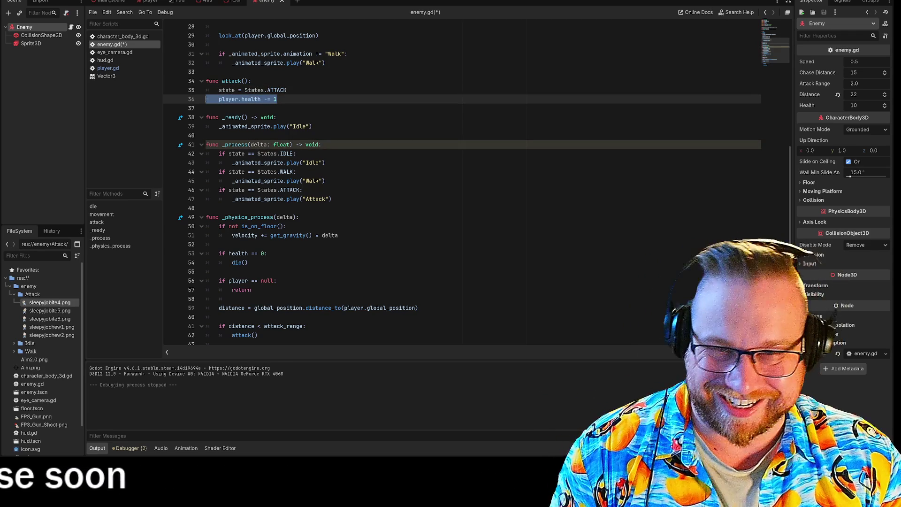
{"action": "key", "text": "BackSpace"}
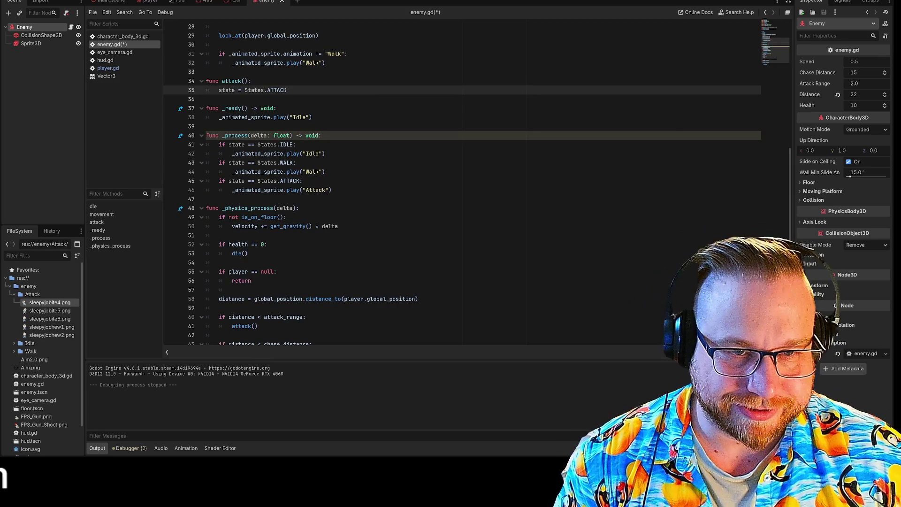
{"action": "left_click", "coordinate": [332, 189]}
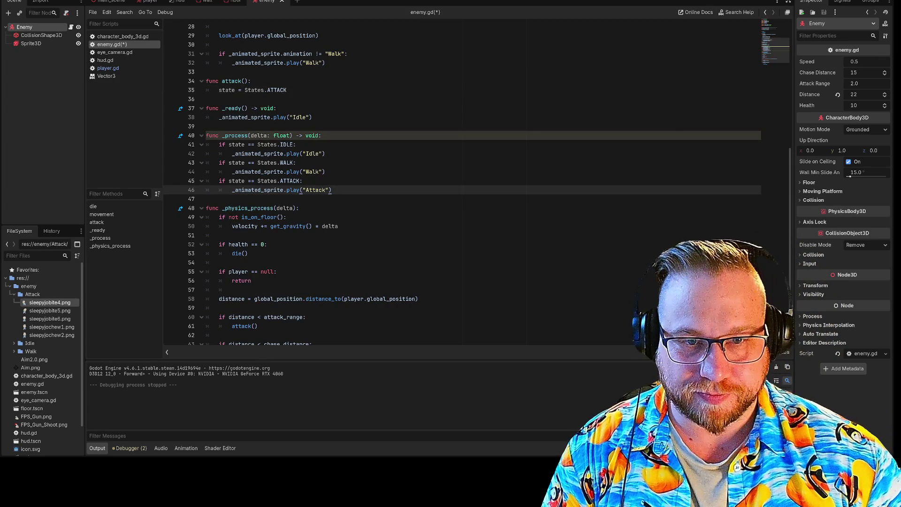
{"action": "key", "text": "Return"}
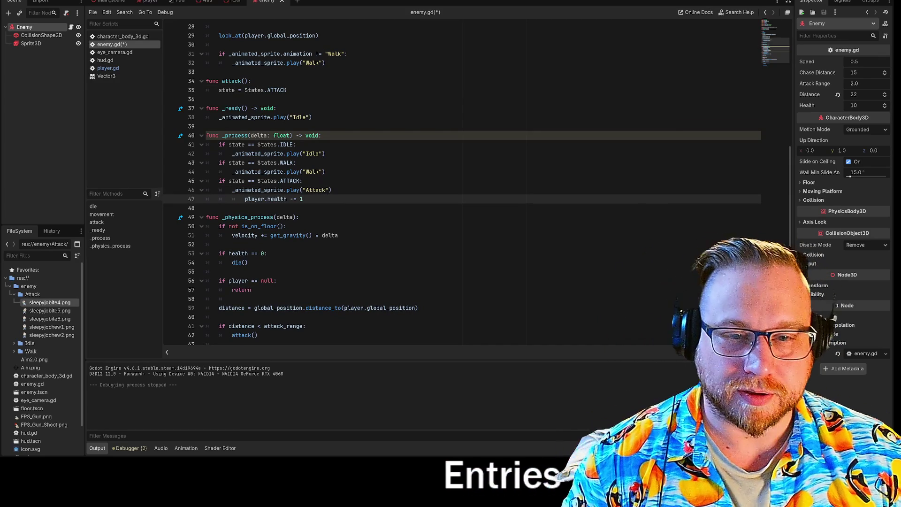
Step: Unindent player.health -= 1 so it aligns with the Attack animation call
{"action": "key", "text": "shift+Tab"}
{"action": "left_click", "coordinate": [303, 180]}
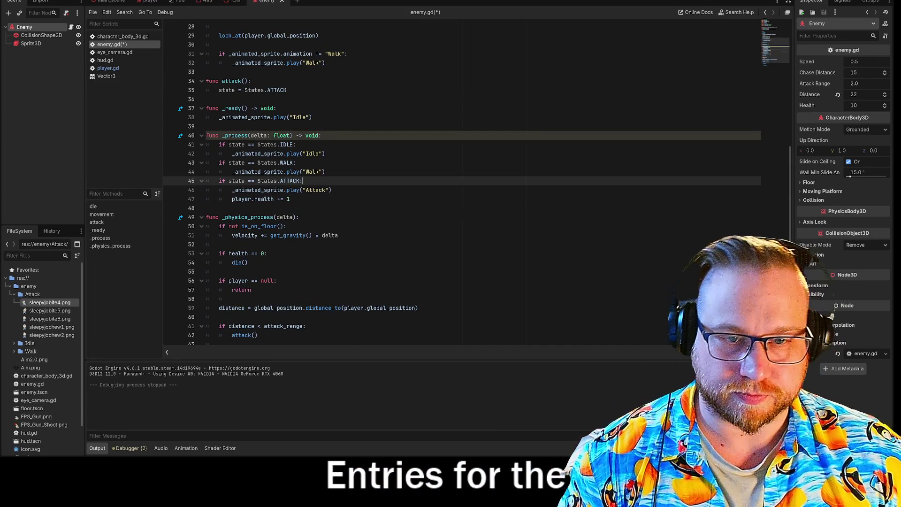
{"action": "left_click", "coordinate": [291, 199]}
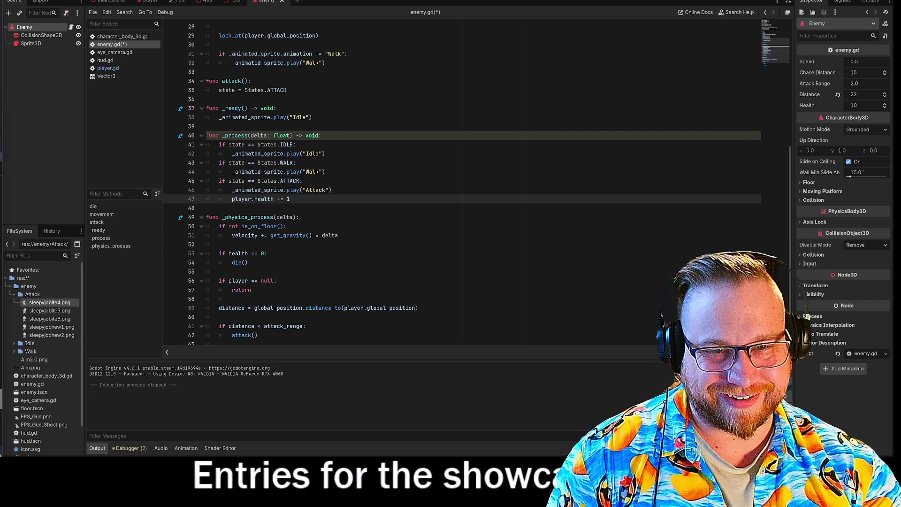
{"action": "left_click", "coordinate": [206, 208]}
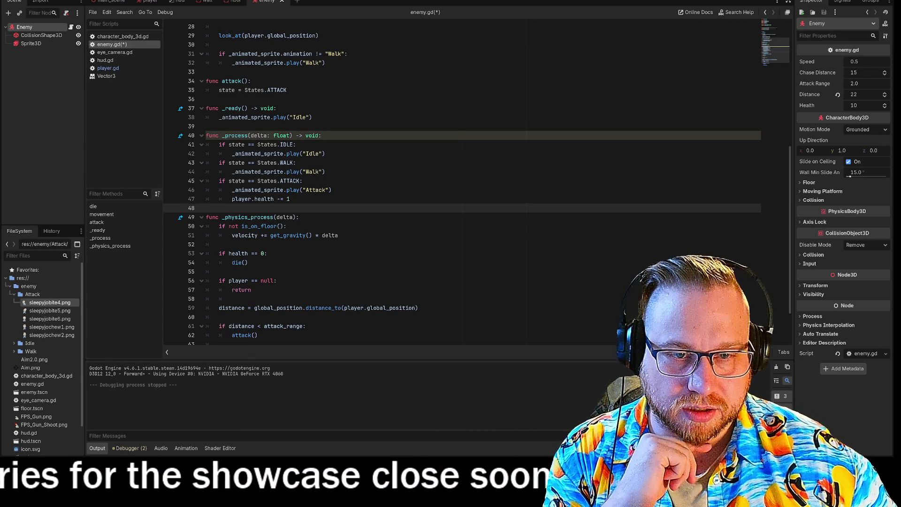
Step: Below the damage line, add 'if _animated_sprite.animation_finished:' using autocomplete
{"action": "left_click", "coordinate": [290, 200]}
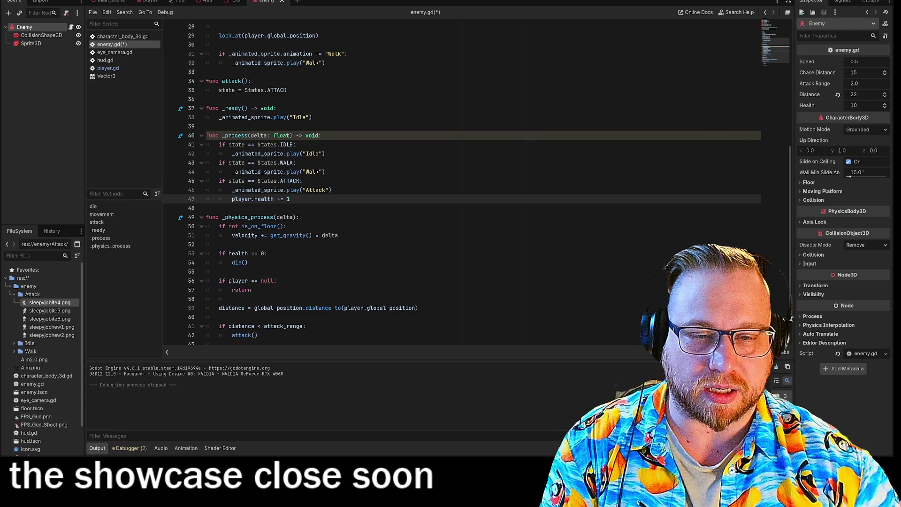
{"action": "key", "text": "Return"}
{"action": "type", "text": "state"}
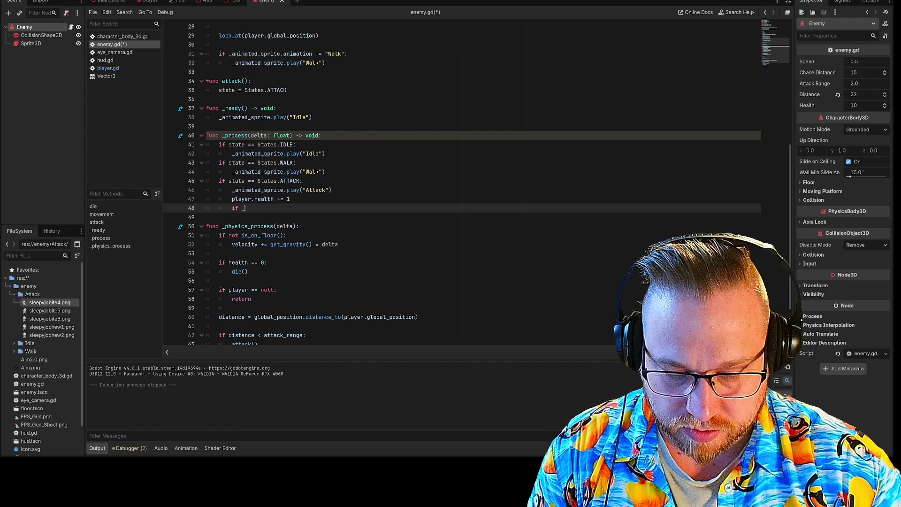
{"action": "type", "text": "animated_sprite."}
{"action": "key", "text": "Return"}
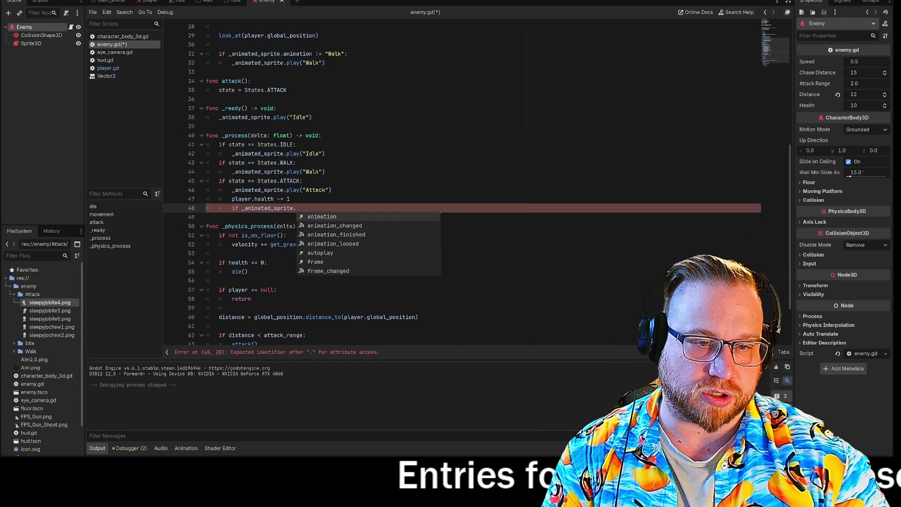
{"action": "key", "text": "Down"}
{"action": "key", "text": "Down"}
{"action": "key", "text": "Return"}
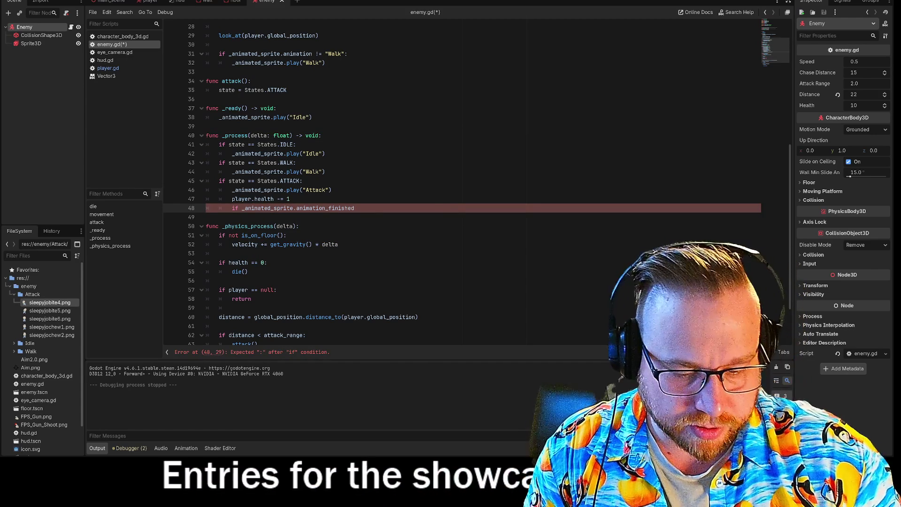
{"action": "type", "text": ":"}
{"action": "key", "text": "Return"}
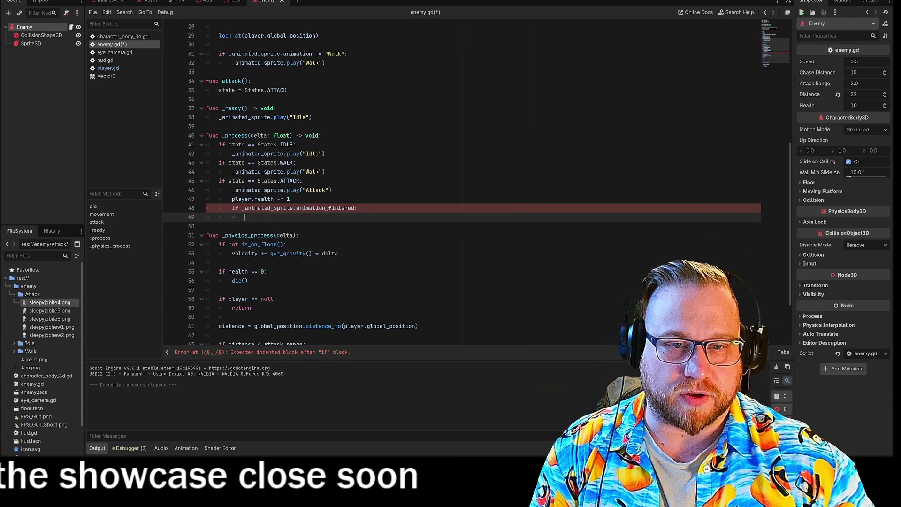
Step: Inside that condition, write an indented state = States.IDLE
{"action": "mouse_move", "coordinate": [335, 208]}
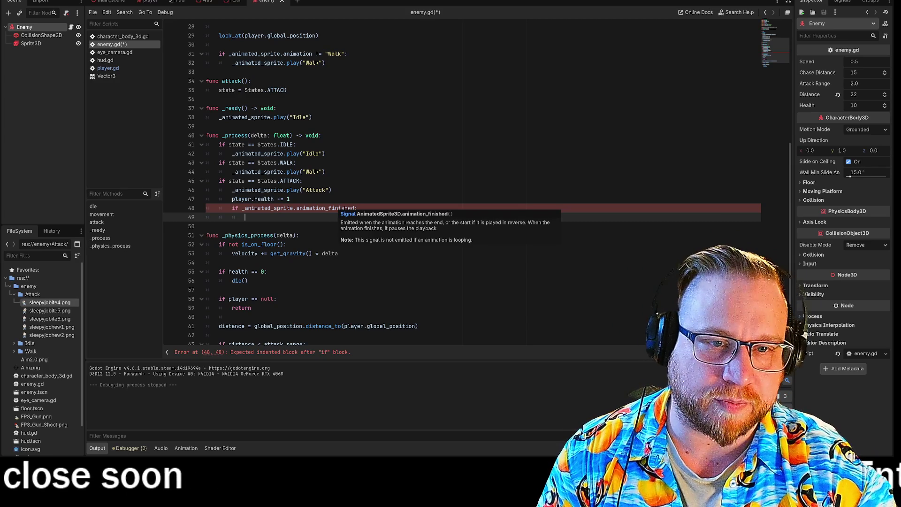
{"action": "type", "text": "sta"}
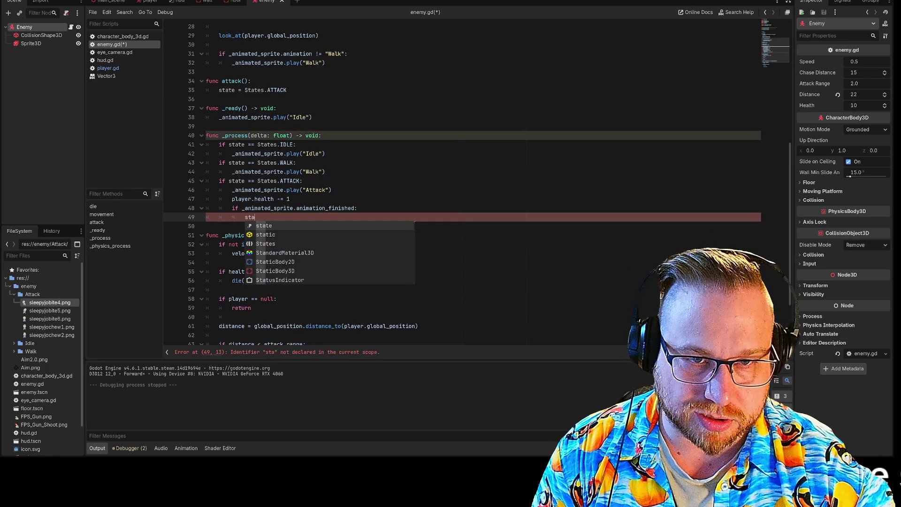
{"action": "key", "text": "Return"}
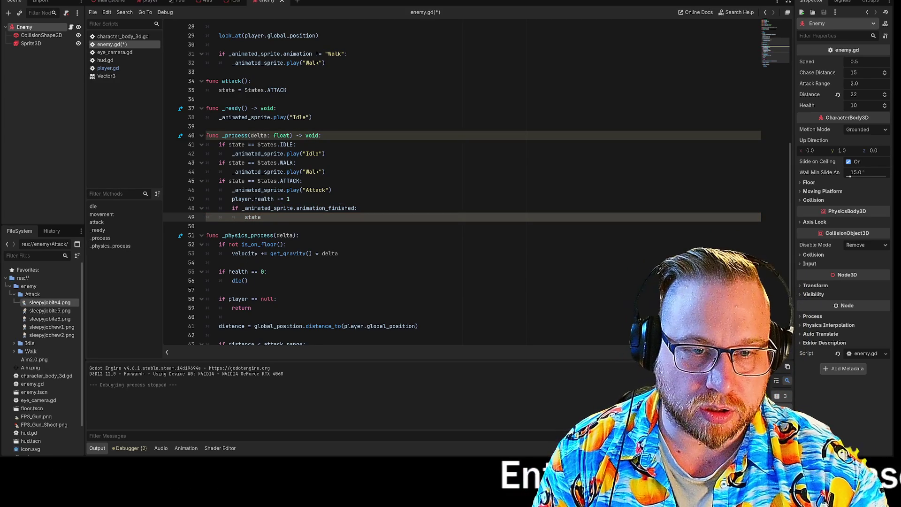
{"action": "type", "text": " = Staet"}
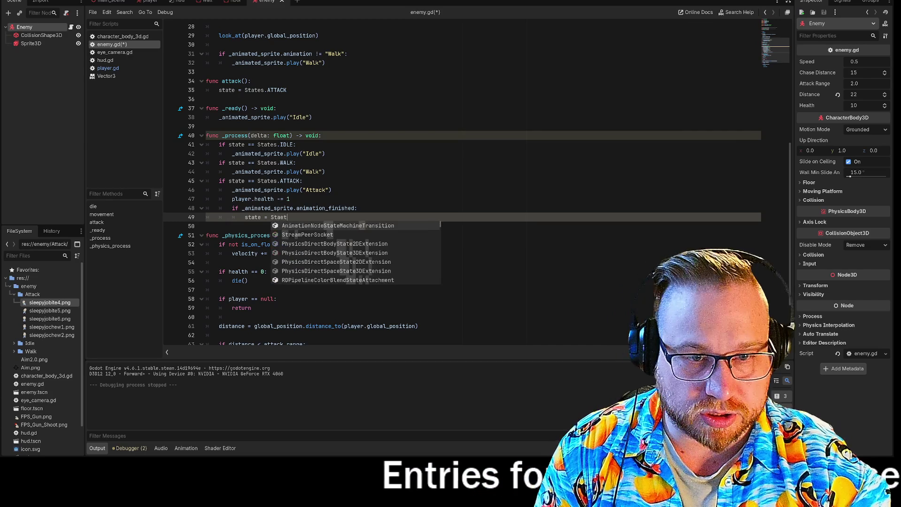
{"action": "key", "text": "BackSpace"}
{"action": "key", "text": "BackSpace"}
{"action": "type", "text": "tes"}
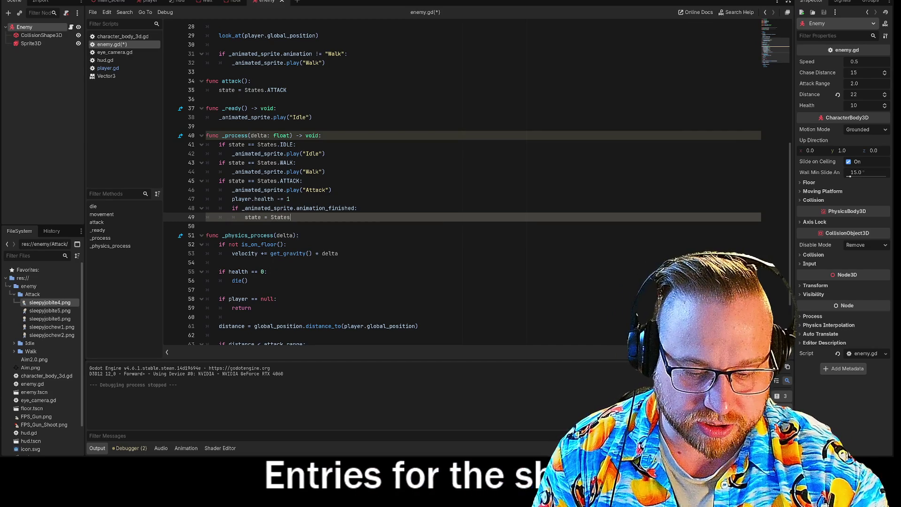
{"action": "type", "text": ".IDLE"}
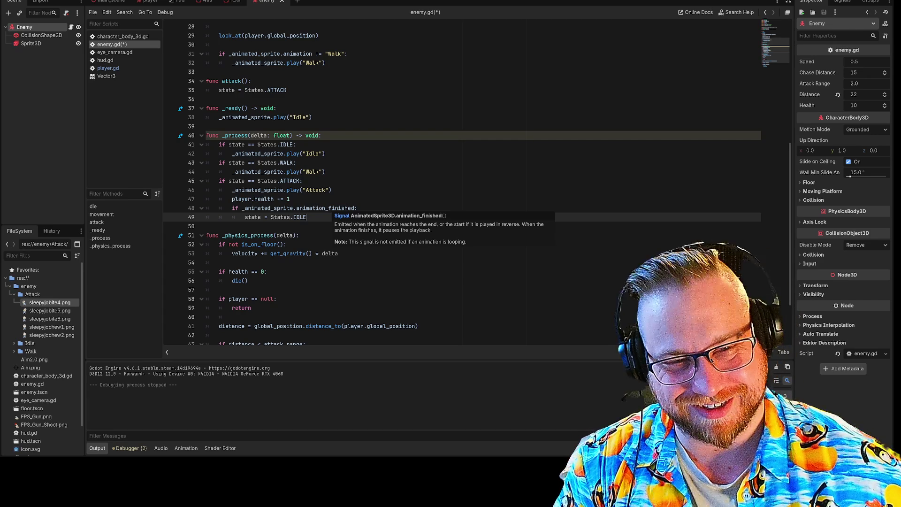
{"action": "left_click", "coordinate": [358, 208]}
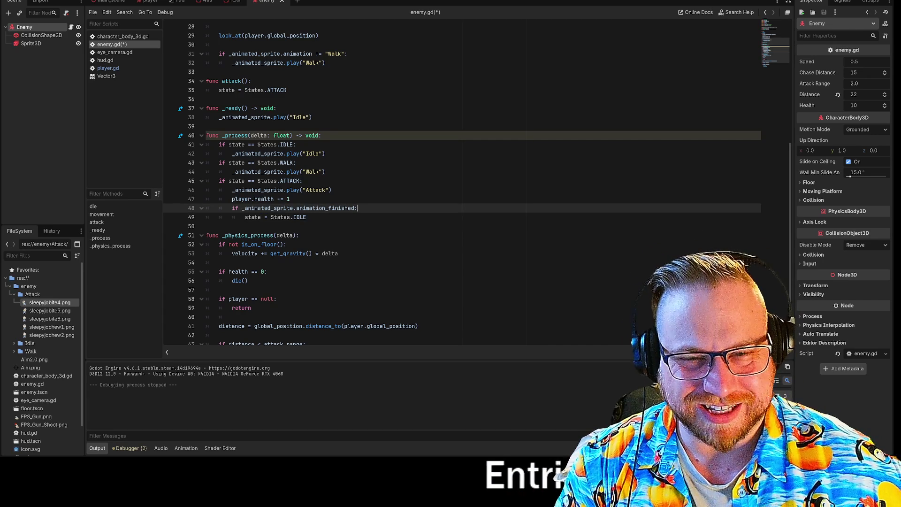
Step: Insert blank lines separating the IDLE, WALK and ATTACK branches in _process
{"action": "left_click", "coordinate": [329, 172]}
{"action": "key", "text": "Return"}
{"action": "key", "text": "BackSpace"}
{"action": "key", "text": "BackSpace"}
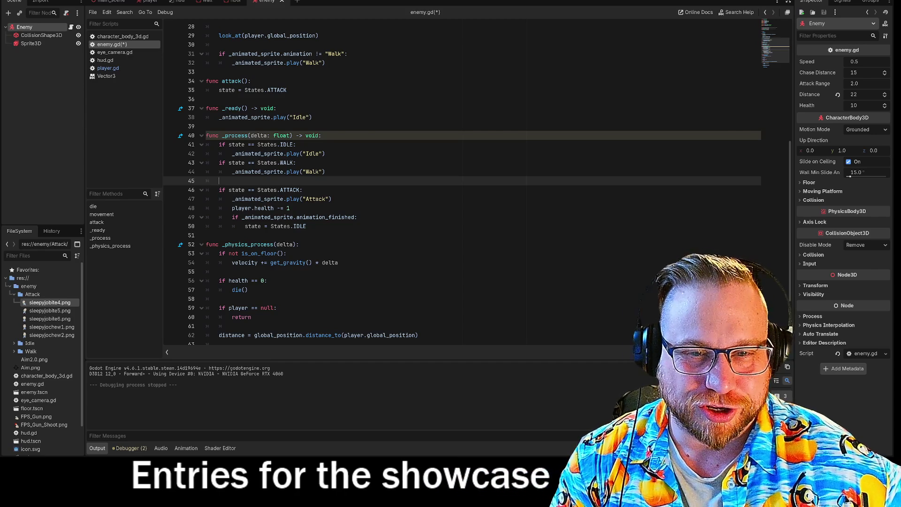
{"action": "left_click", "coordinate": [324, 153]}
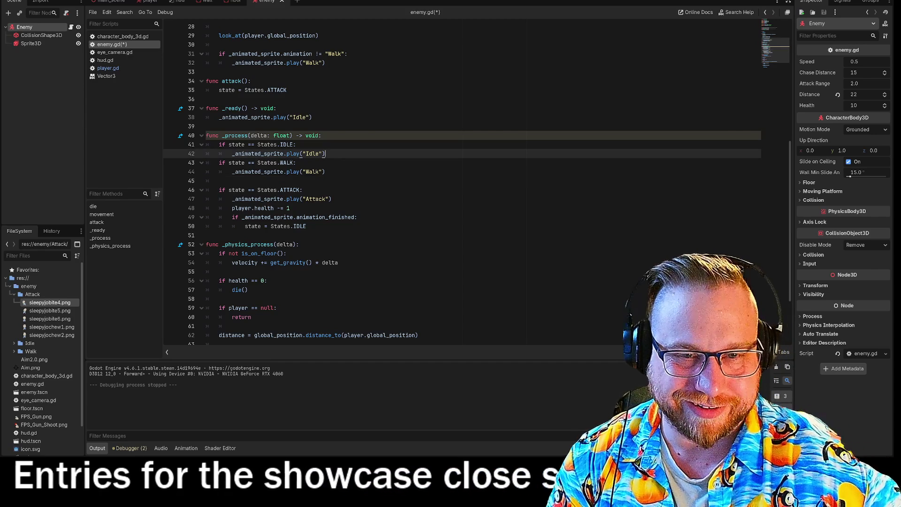
{"action": "key", "text": "Return"}
{"action": "left_click", "coordinate": [324, 180]}
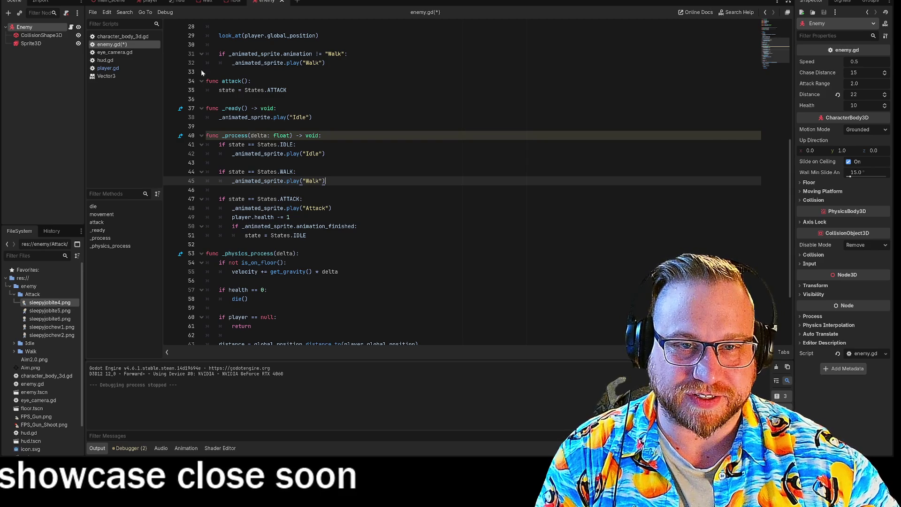
Step: Move player.health -= 1 from the ATTACK branch to below state = States.ATTACK in attack()
{"action": "scroll", "coordinate": [462, 183], "scroll_direction": "down", "scroll_amount": 3}
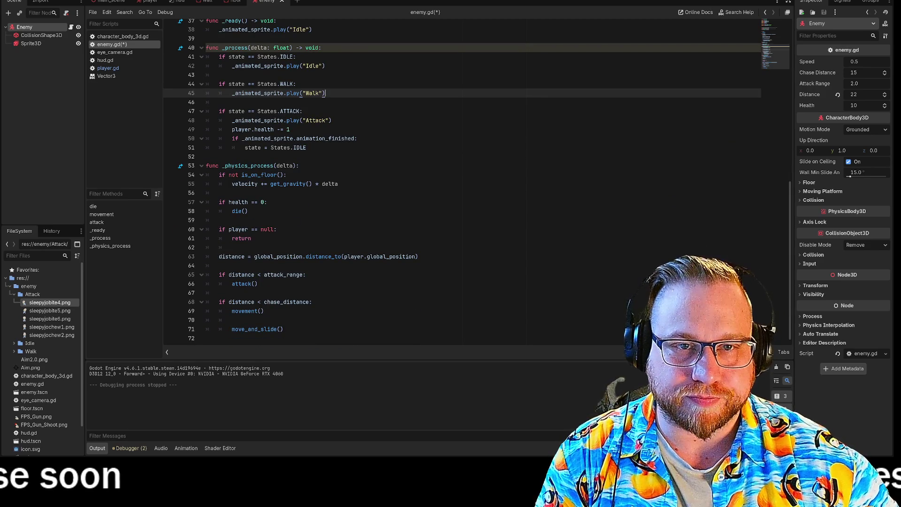
{"action": "scroll", "coordinate": [463, 184], "scroll_direction": "up", "scroll_amount": 4}
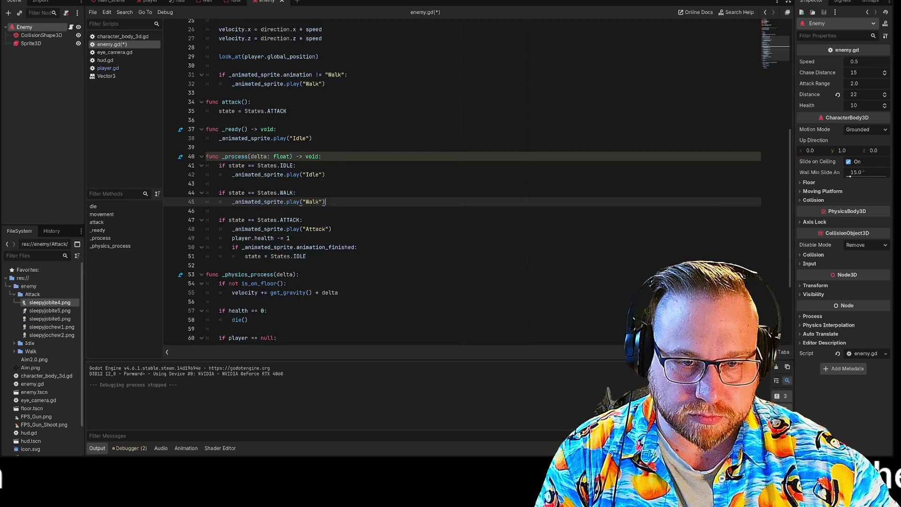
{"action": "left_click_drag", "start_coordinate": [290, 238], "coordinate": [233, 238]}
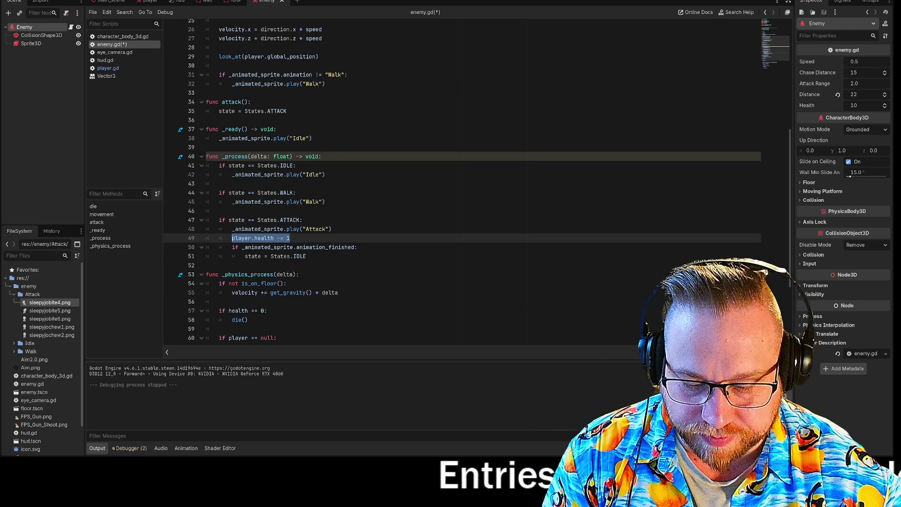
{"action": "key", "text": "BackSpace"}
{"action": "key", "text": "BackSpace"}
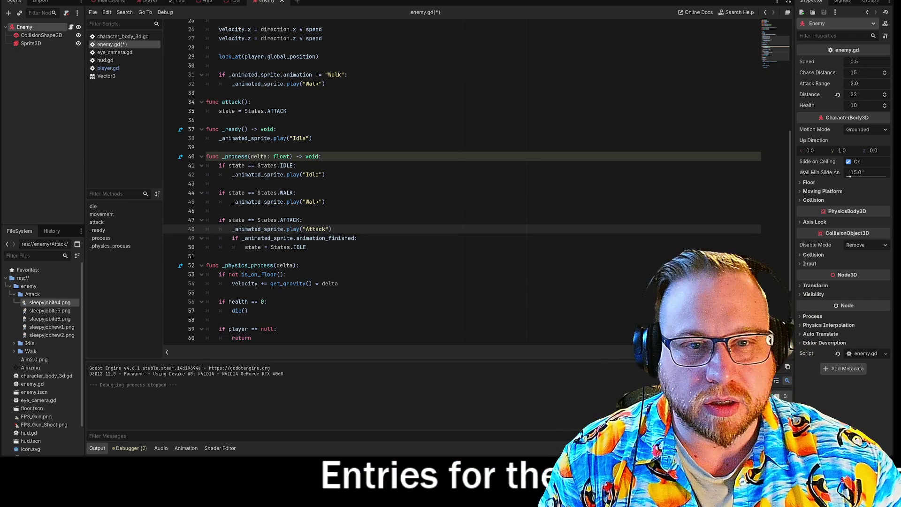
{"action": "left_click", "coordinate": [287, 111]}
{"action": "key", "text": "Return"}
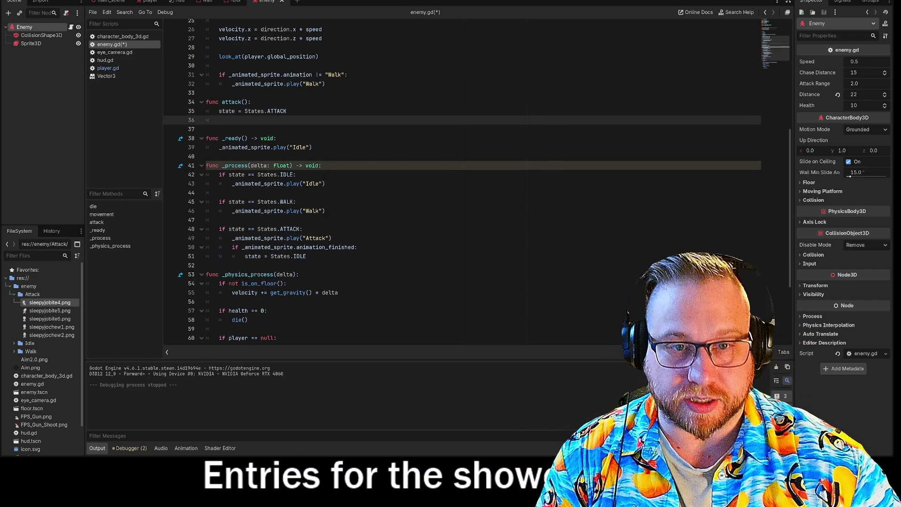
{"action": "type", "text": "player.health -= 1"}
{"action": "left_click", "coordinate": [287, 111]}
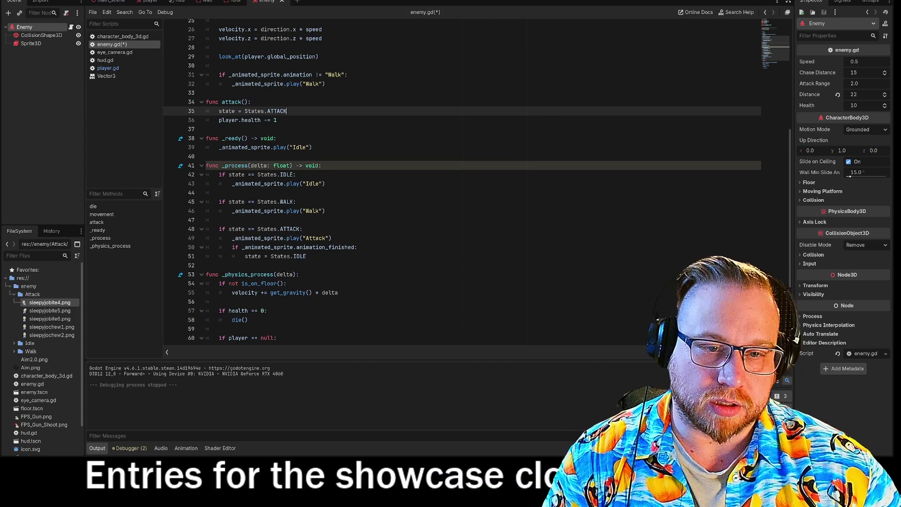
Step: Select the movement() call in the chase check
{"action": "left_click", "coordinate": [357, 247]}
{"action": "key", "text": "Down"}
{"action": "scroll", "coordinate": [422, 188], "scroll_direction": "down", "scroll_amount": 4}
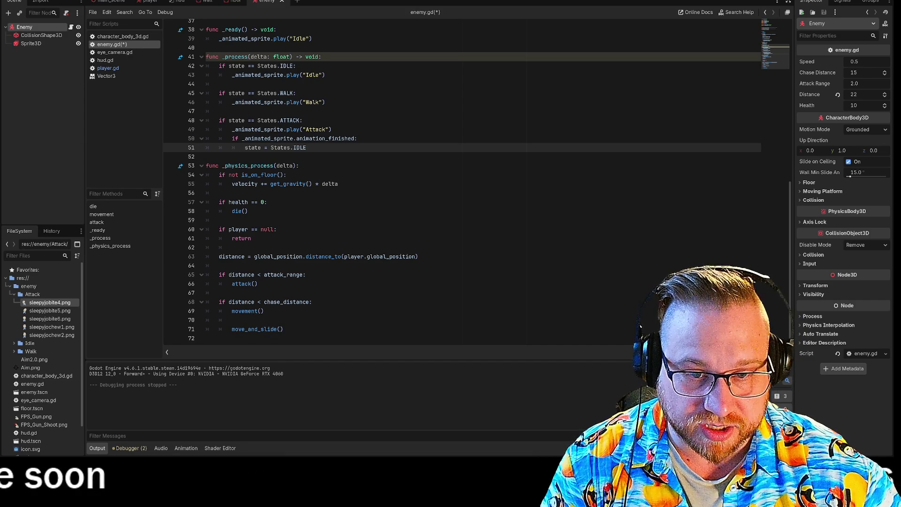
{"action": "left_click_drag", "start_coordinate": [232, 311], "coordinate": [265, 311]}
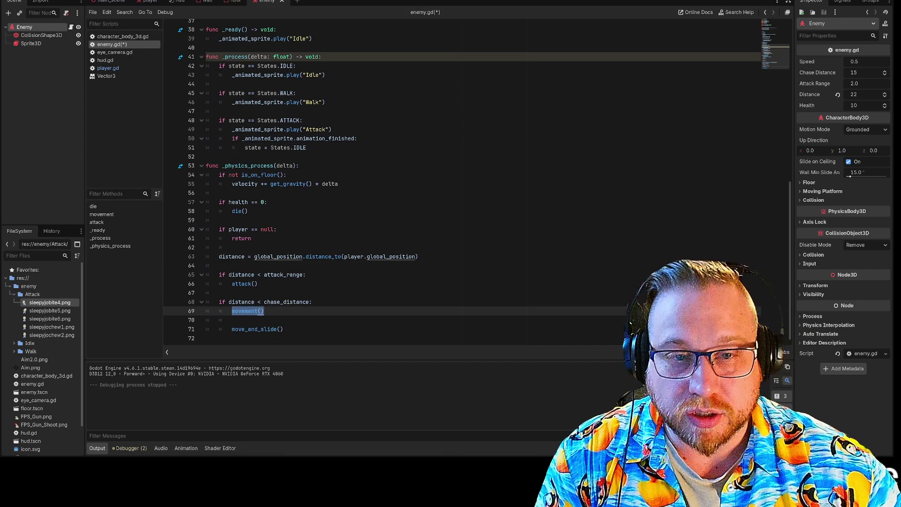
Step: Paste movement() into the WALK branch and select movement() in the chase check
{"action": "left_click", "coordinate": [325, 102]}
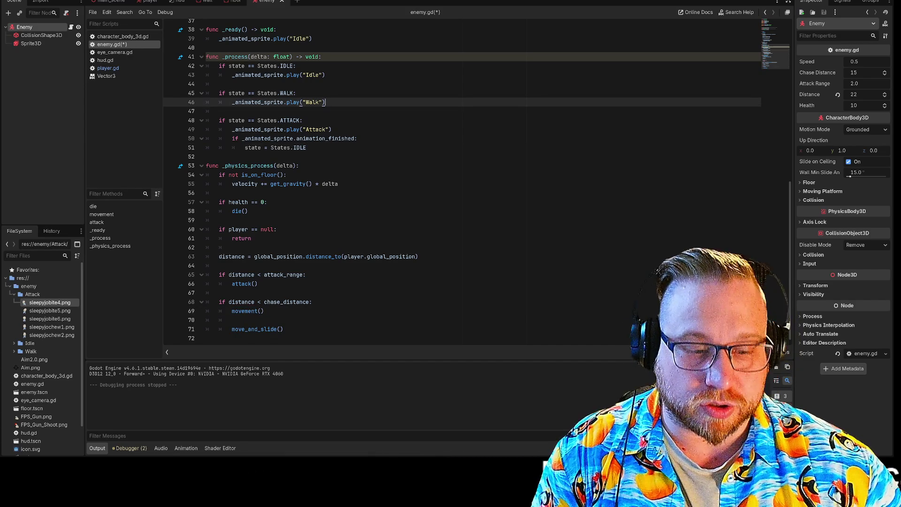
{"action": "key", "text": "Return"}
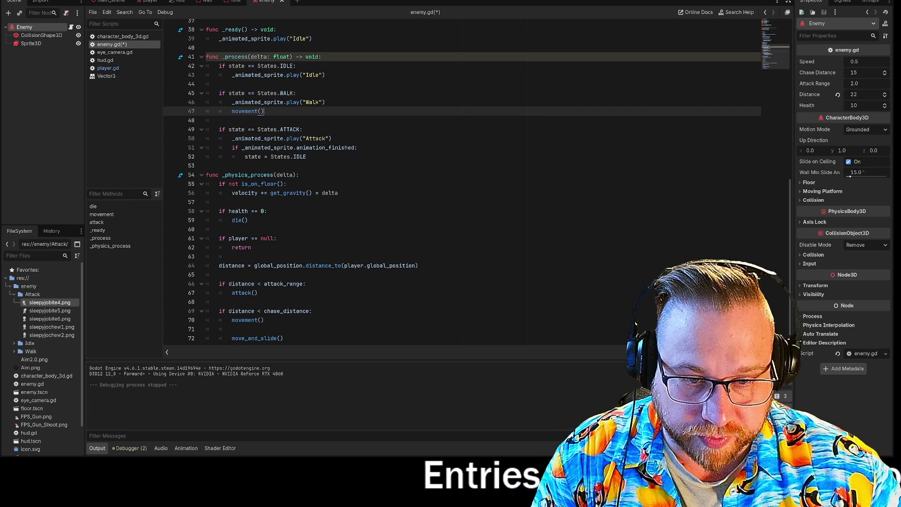
{"action": "left_click_drag", "start_coordinate": [232, 320], "coordinate": [264, 320]}
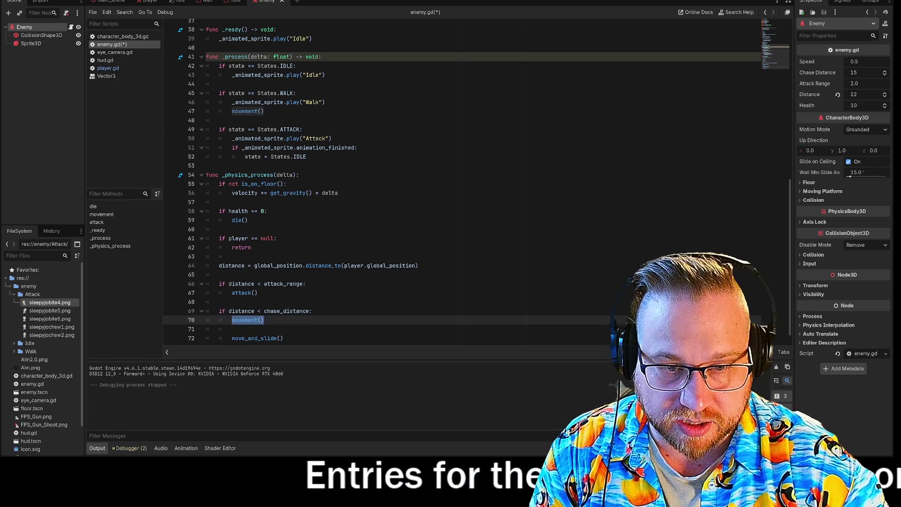
{"action": "type", "text": "Sta"}
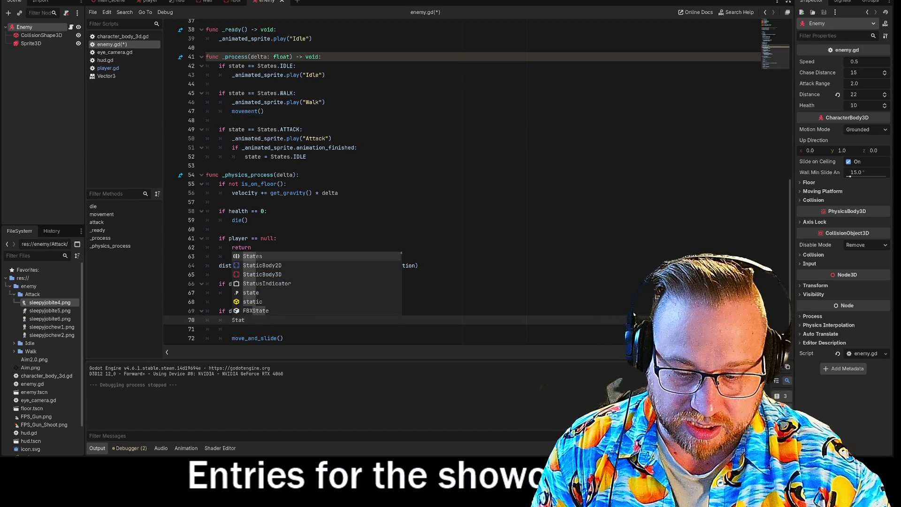
Step: Replace it with state = States.WALK, then save and run the game
{"action": "key", "text": "Down"}
{"action": "key", "text": "Down"}
{"action": "key", "text": "Down"}
{"action": "key", "text": "Return"}
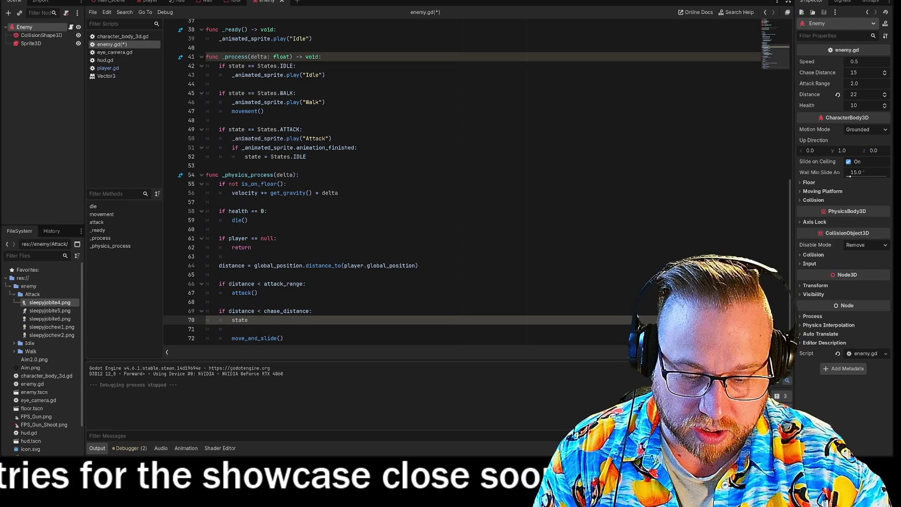
{"action": "type", "text": "= Stat"}
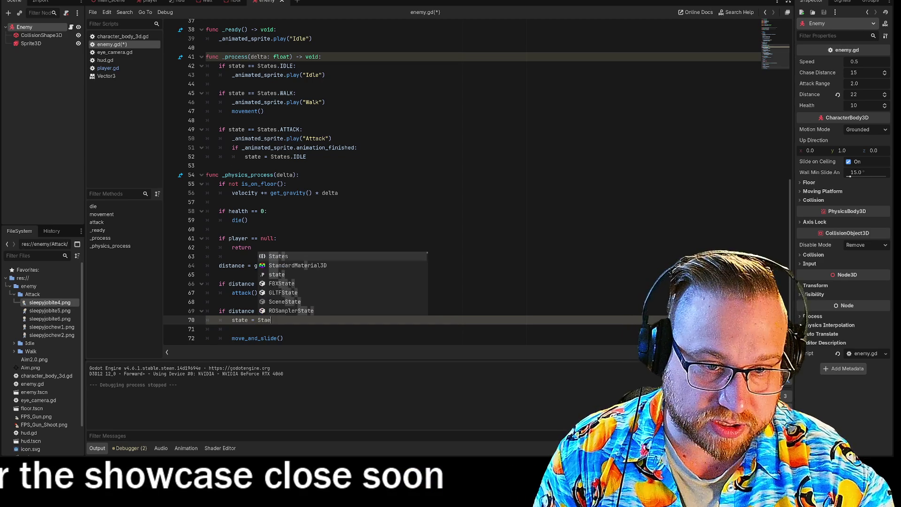
{"action": "key", "text": "Return"}
{"action": "type", "text": "."}
{"action": "key", "text": "Down"}
{"action": "key", "text": "Return"}
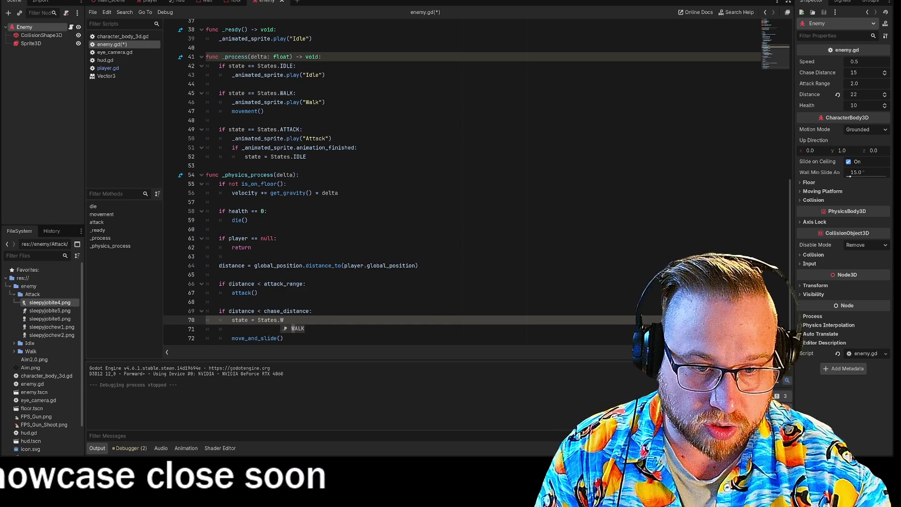
{"action": "key", "text": "F5"}
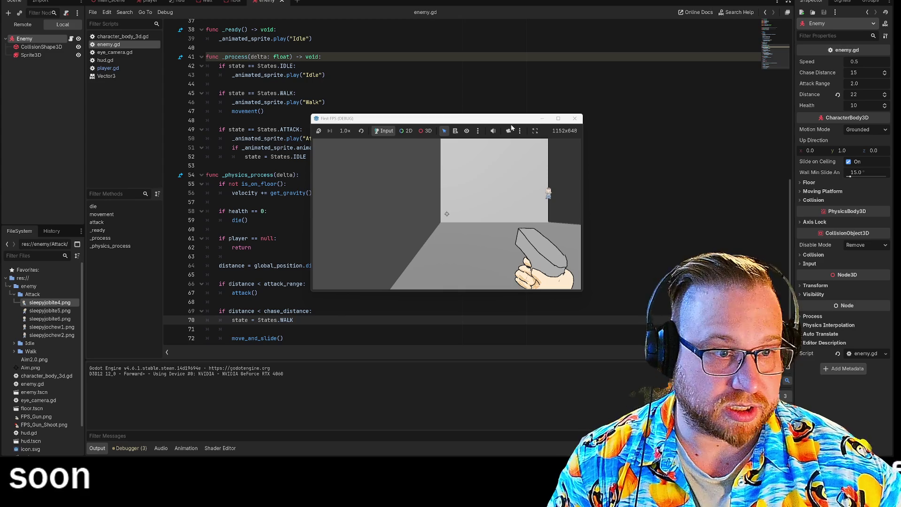
Step: Move the debug game window to the top-left, enlarge it, watch the enemy, then stop the game
{"action": "mouse_move", "coordinate": [516, 122]}
{"action": "left_mouse_down"}
{"action": "mouse_move", "coordinate": [279, 38]}
{"action": "mouse_move", "coordinate": [212, 1]}
{"action": "left_mouse_up"}
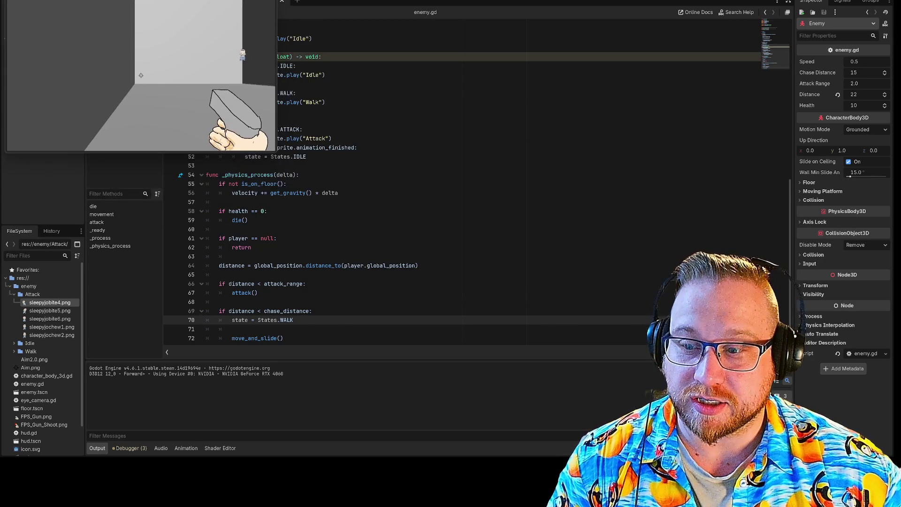
{"action": "mouse_move", "coordinate": [277, 154]}
{"action": "left_mouse_down"}
{"action": "mouse_move", "coordinate": [618, 392]}
{"action": "mouse_move", "coordinate": [655, 409]}
{"action": "left_mouse_up"}
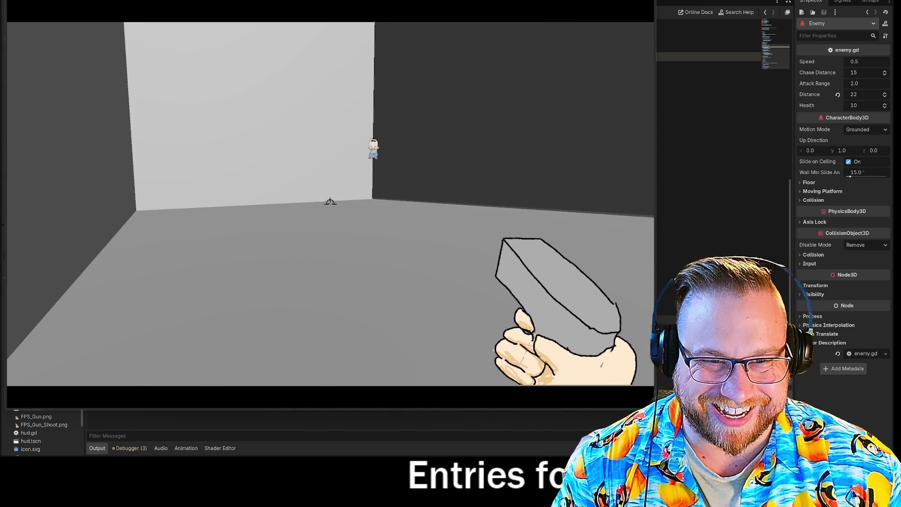
{"action": "mouse_move", "coordinate": [333, 203]}
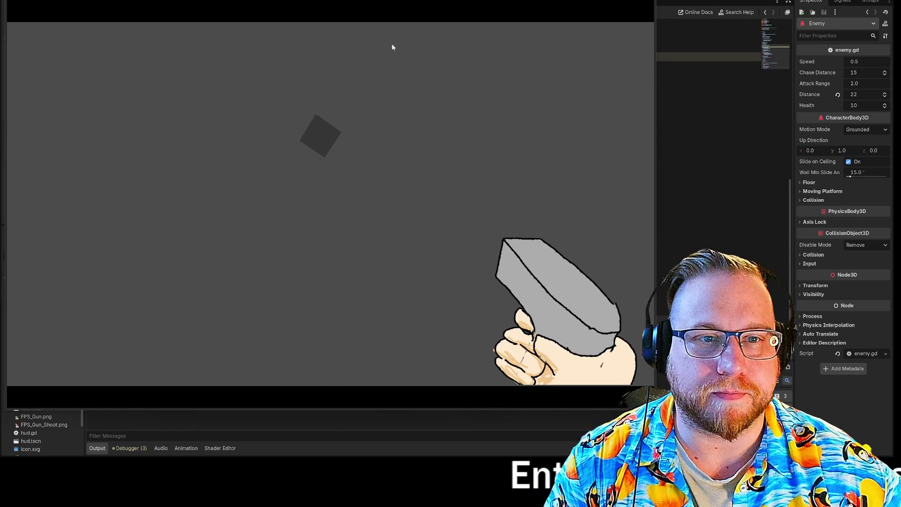
{"action": "key", "text": "F8"}
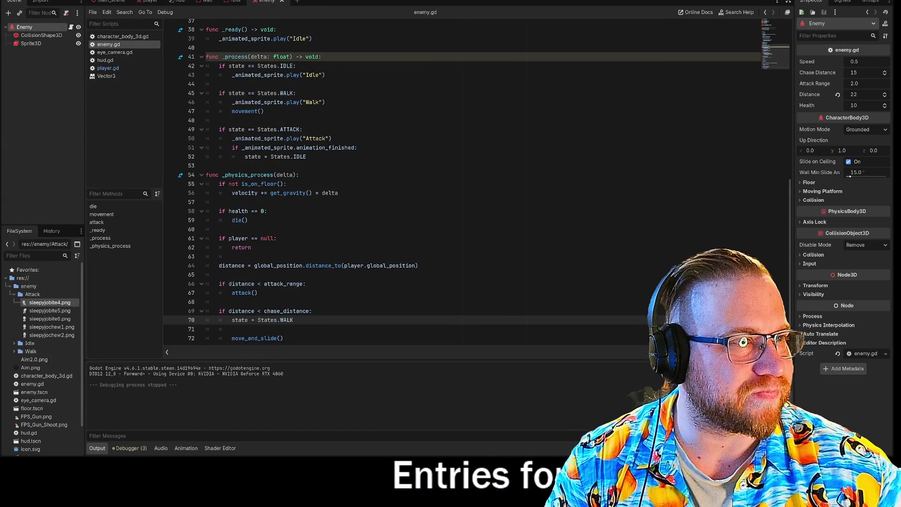
{"action": "key", "text": "F5"}
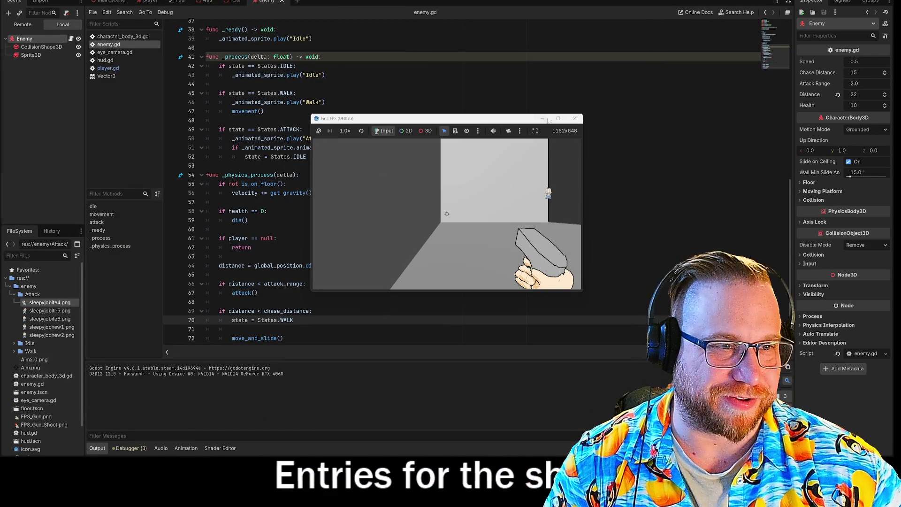
{"action": "mouse_move", "coordinate": [529, 119]}
{"action": "left_mouse_down"}
{"action": "mouse_move", "coordinate": [257, 3]}
{"action": "mouse_move", "coordinate": [221, 1]}
{"action": "left_mouse_up"}
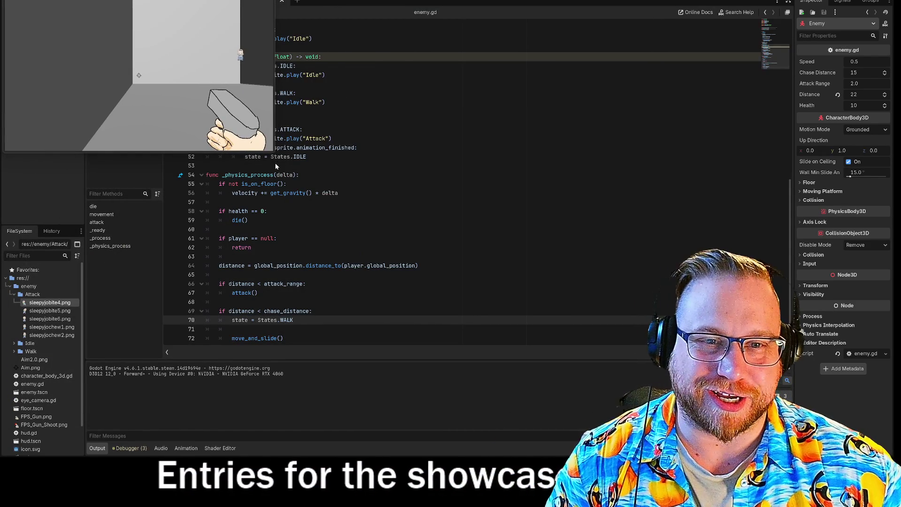
{"action": "left_click_drag", "start_coordinate": [274, 156], "coordinate": [654, 392]}
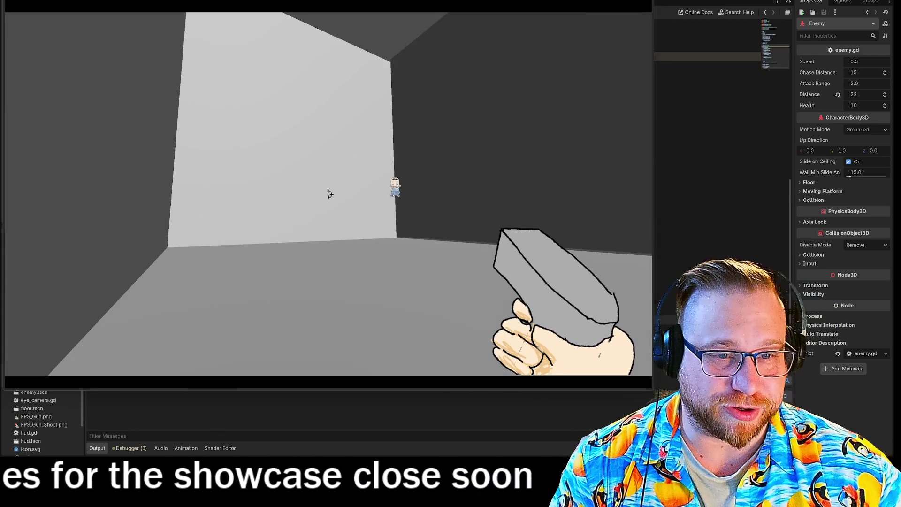
{"action": "left_click", "coordinate": [330, 193]}
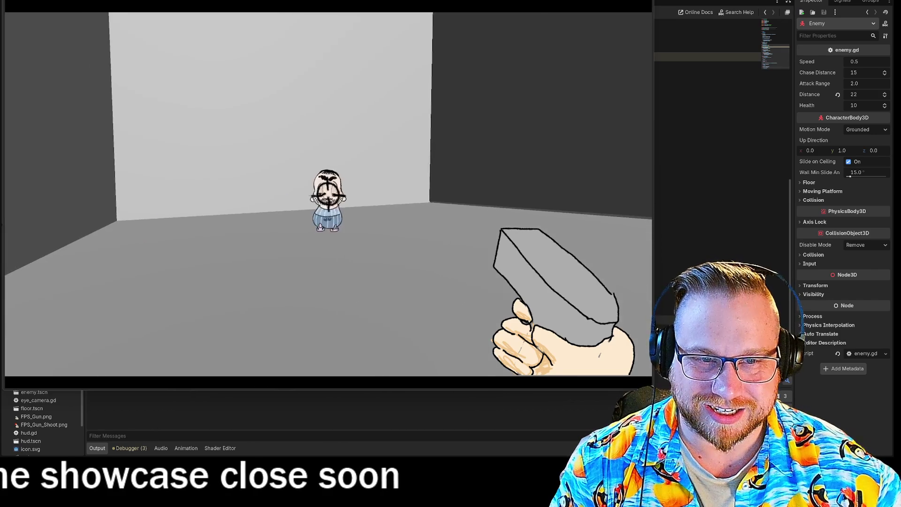
{"action": "left_click", "coordinate": [329, 195]}
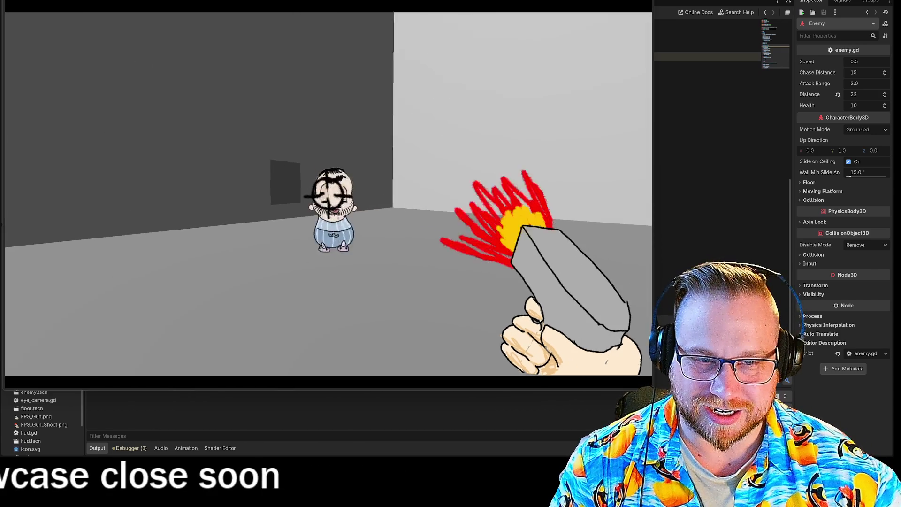
{"action": "left_click", "coordinate": [328, 195]}
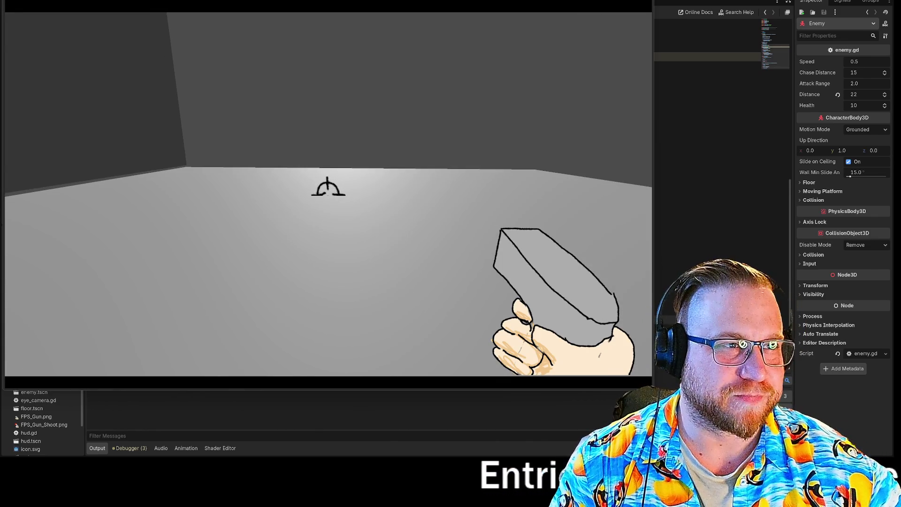
{"action": "key", "text": "Escape"}
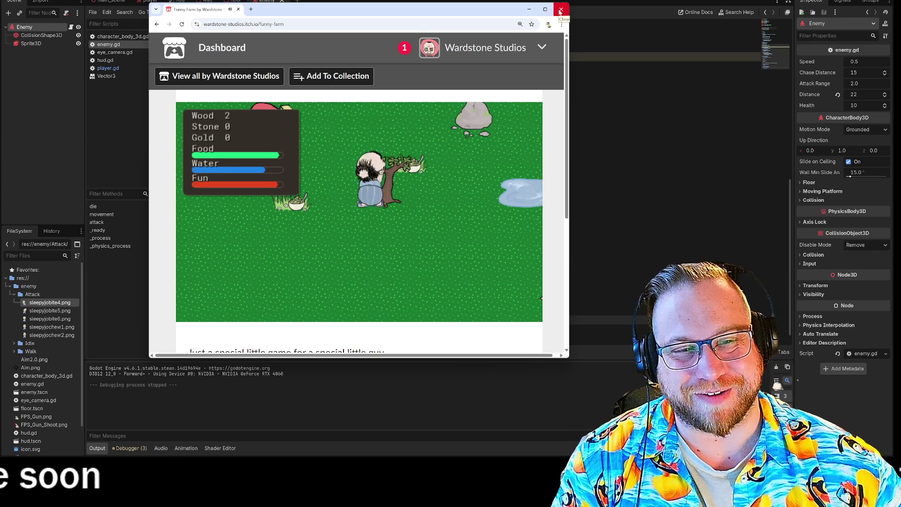
{"action": "left_click", "coordinate": [561, 10]}
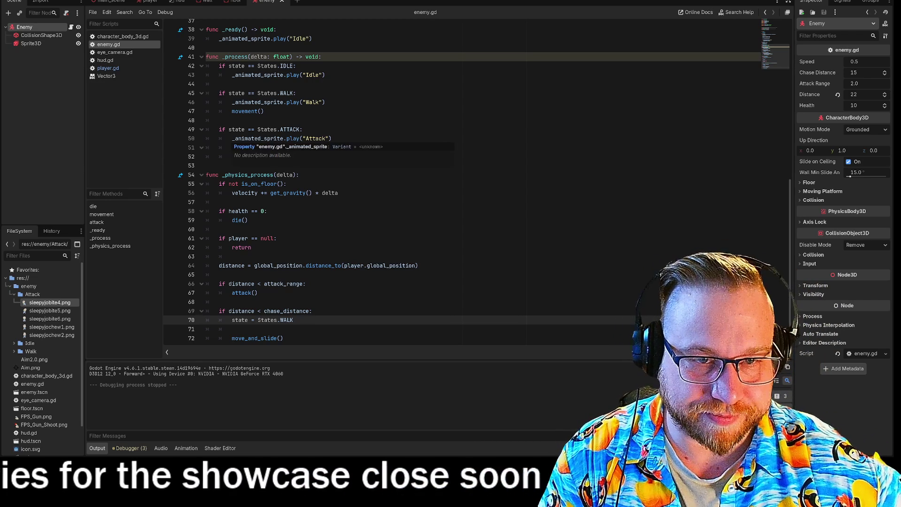
Step: Add print("Check") after the ATTACK assignment in attack(), then save and run the game
{"action": "scroll", "coordinate": [365, 228], "scroll_direction": "down", "scroll_amount": 1}
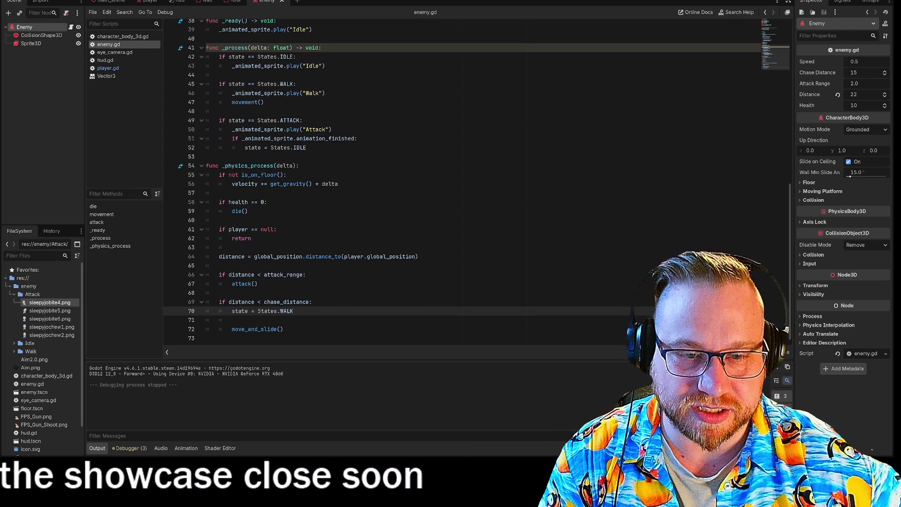
{"action": "left_click", "coordinate": [306, 275]}
{"action": "left_click", "coordinate": [258, 284]}
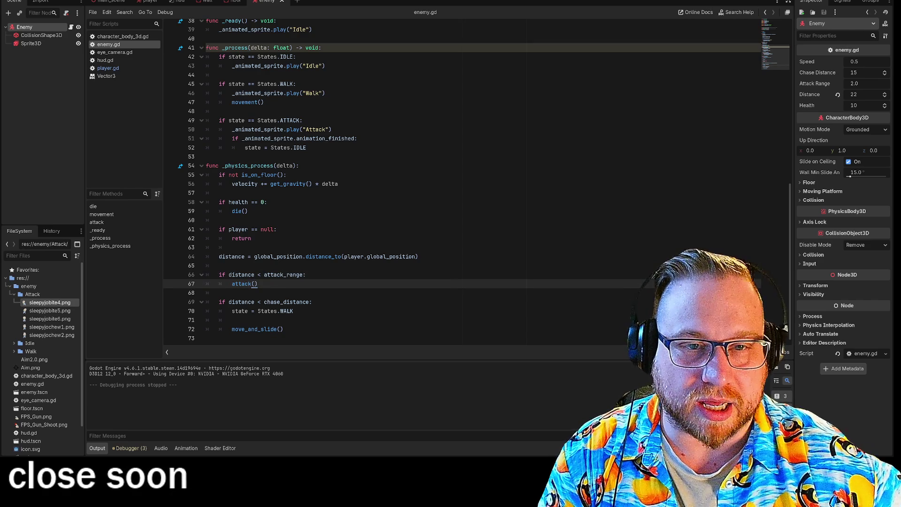
{"action": "scroll", "coordinate": [202, 102], "scroll_direction": "up", "scroll_amount": 4}
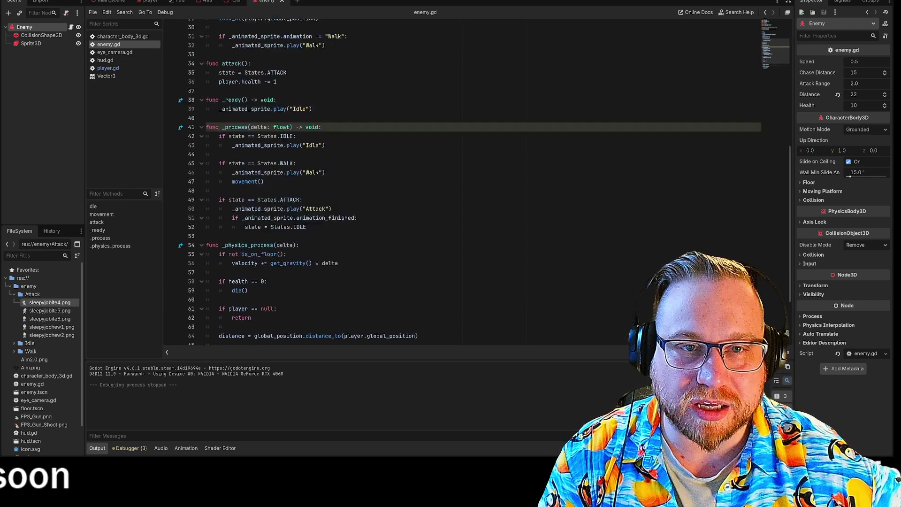
{"action": "left_click_drag", "start_coordinate": [219, 102], "coordinate": [277, 111]}
{"action": "left_click", "coordinate": [287, 102]}
{"action": "key", "text": "Return"}
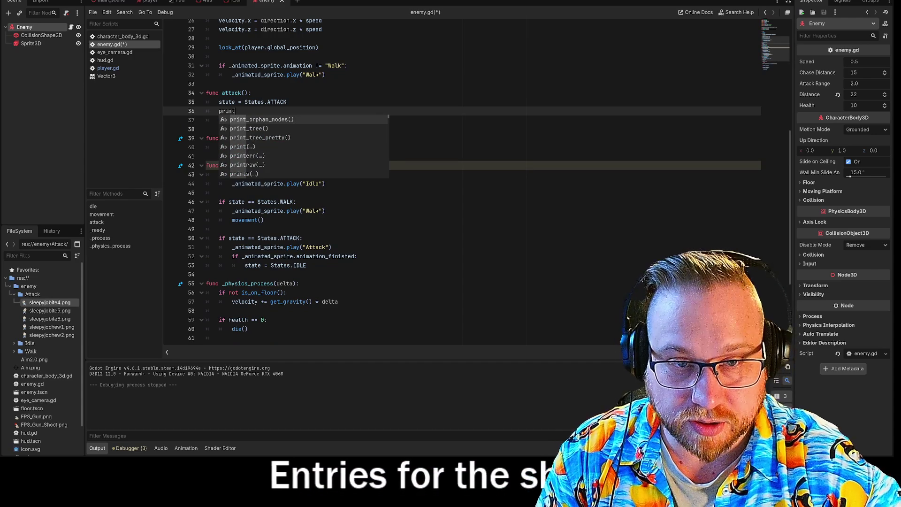
{"action": "type", "text": "(\"Check"}
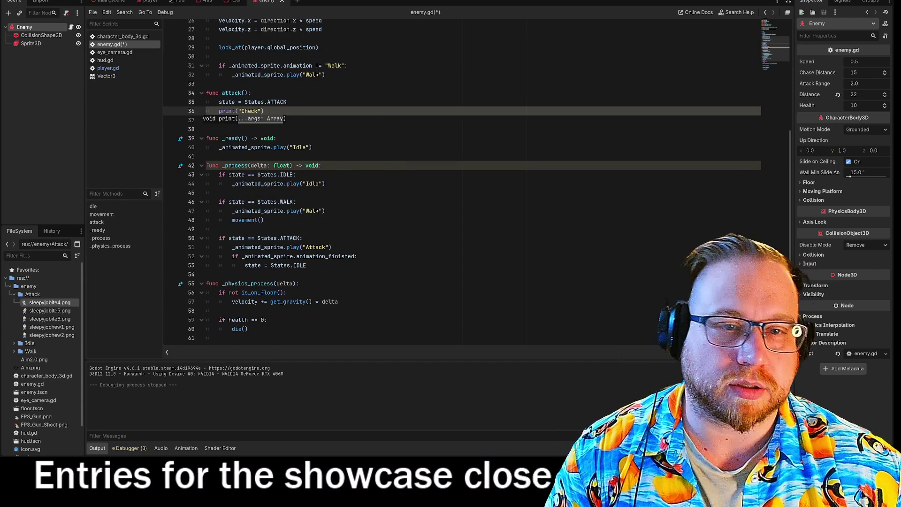
{"action": "left_click", "coordinate": [334, 102]}
{"action": "key", "text": "F5"}
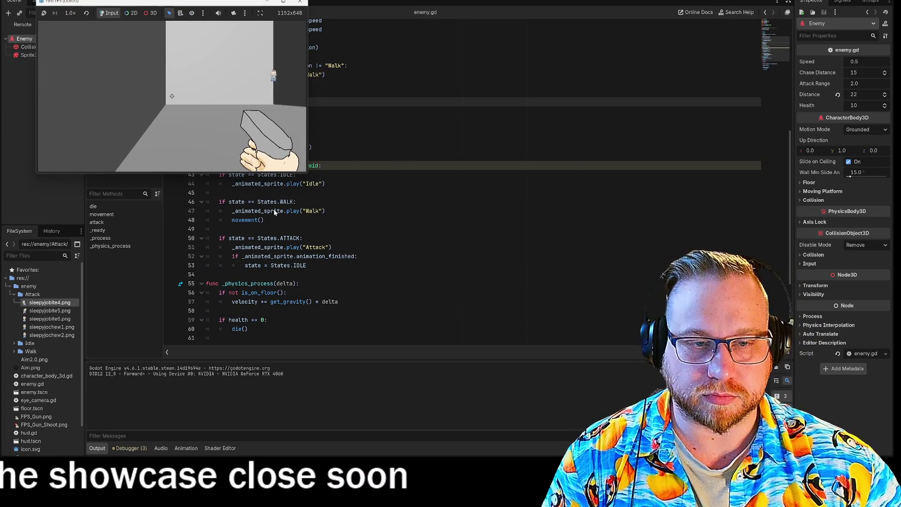
Step: Enlarge the game window, let the enemy attack until "Check" repeats in the output, then stop the game
{"action": "left_click_drag", "start_coordinate": [308, 173], "coordinate": [493, 332]}
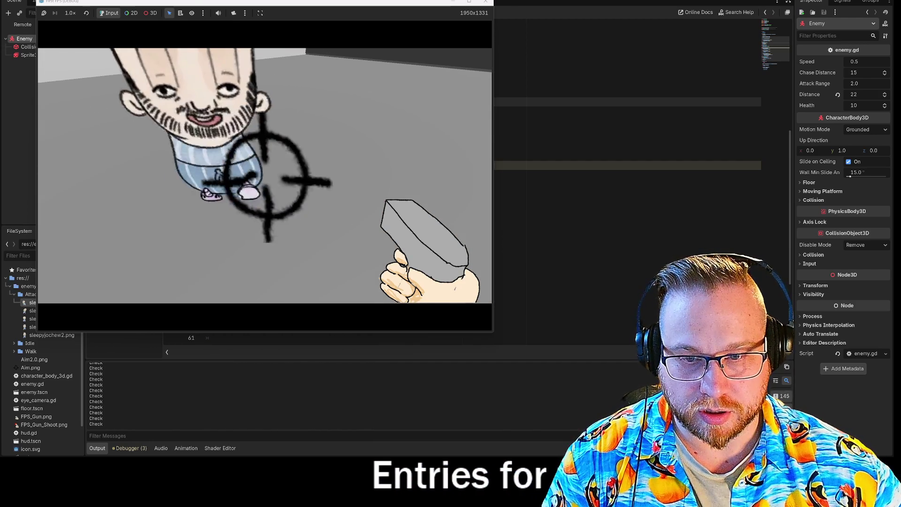
{"action": "left_click", "coordinate": [485, 3]}
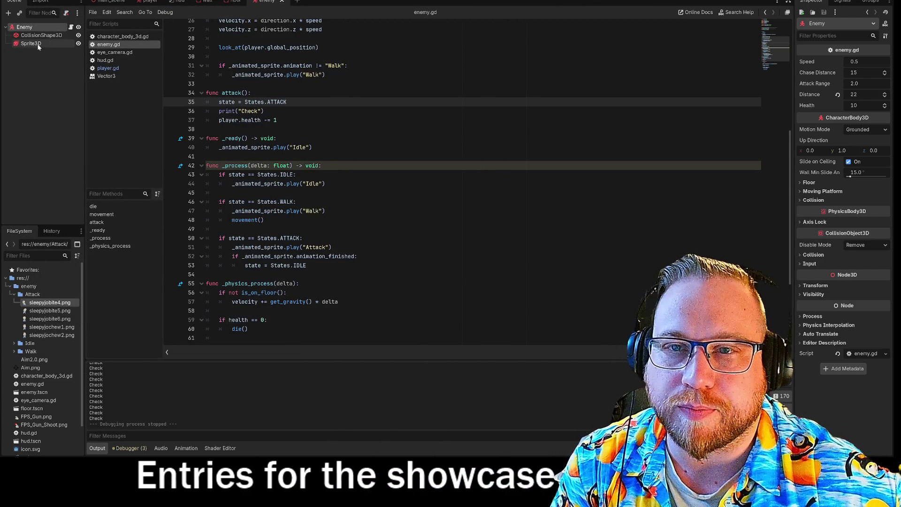
Step: Preview the Sprite3D's five-frame Attack animation at 5.0 FPS, glance at the 3D view, and return to enemy.gd
{"action": "left_click", "coordinate": [38, 44]}
{"action": "double_click", "coordinate": [102, 377]}
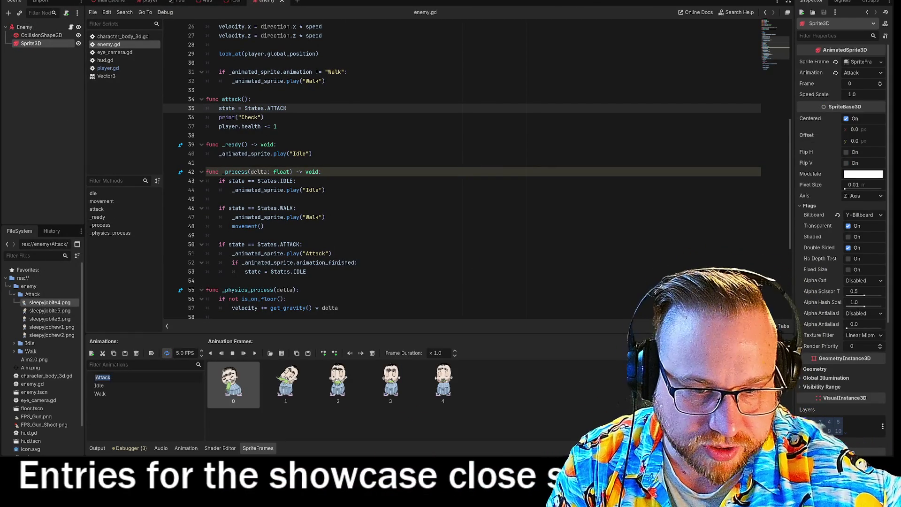
{"action": "key", "text": "Return"}
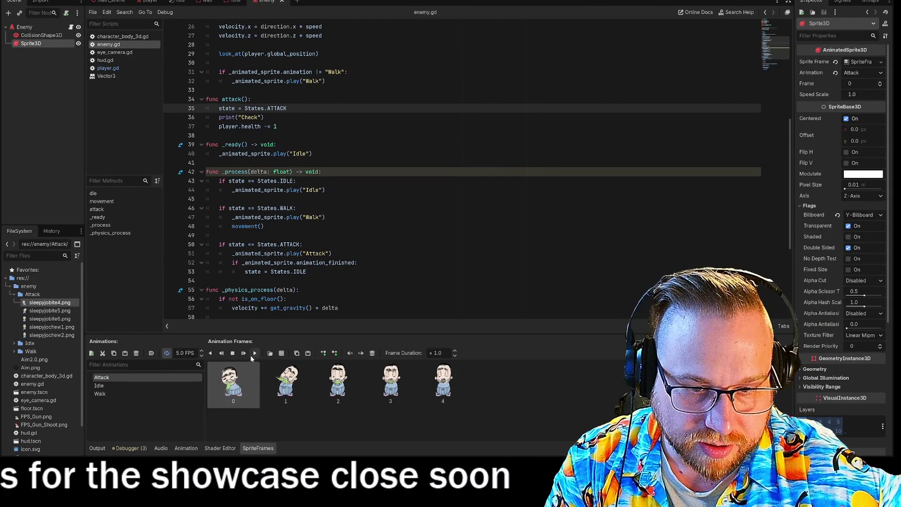
{"action": "left_click", "coordinate": [254, 353]}
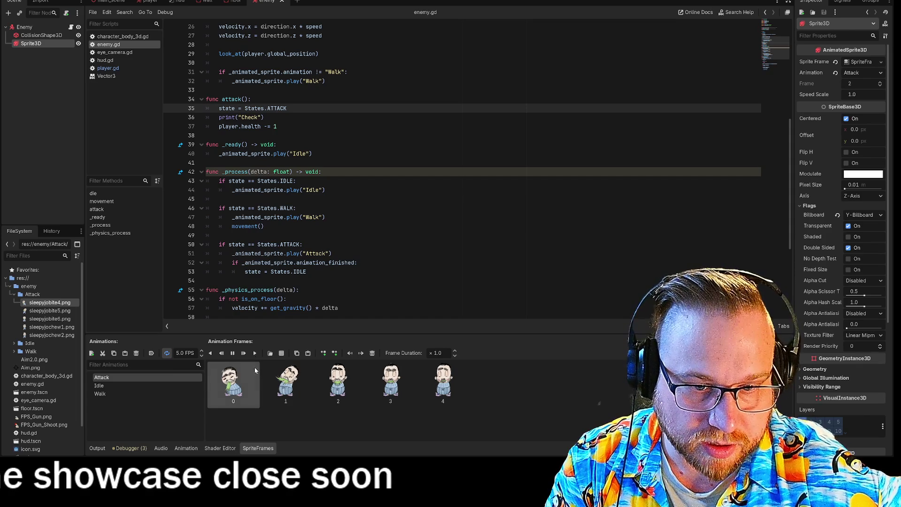
{"action": "key", "text": "ctrl+F2"}
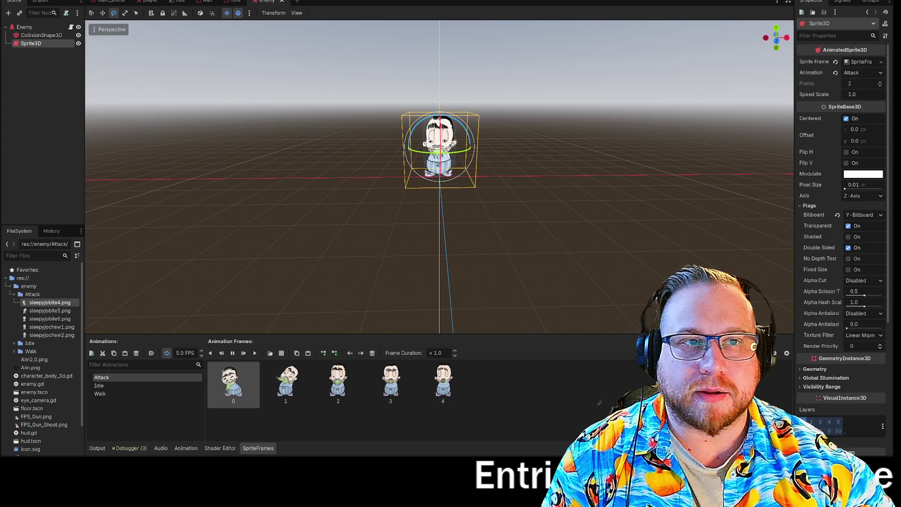
{"action": "key", "text": "ctrl+F3"}
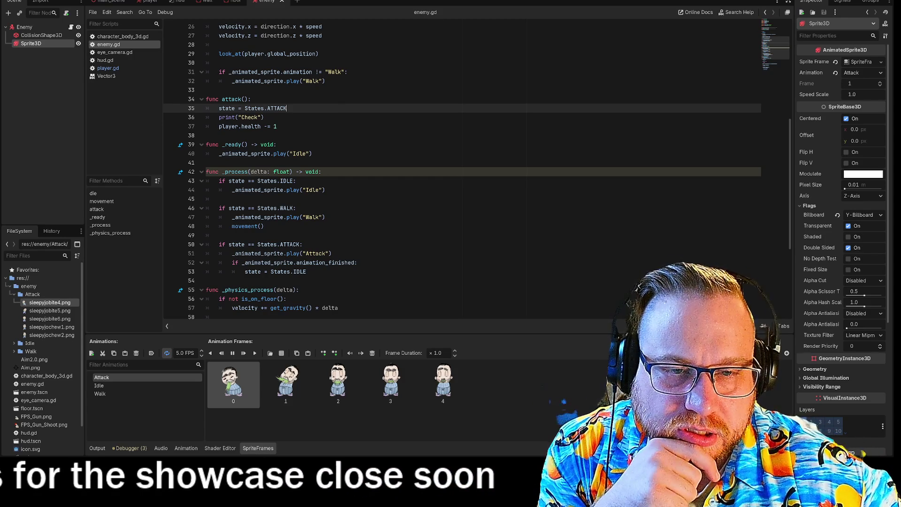
Step: Locate the ATTACK branch in _process and delete the print("Check") line from attack()
{"action": "scroll", "coordinate": [462, 172], "scroll_direction": "down", "scroll_amount": 1}
{"action": "scroll", "coordinate": [462, 171], "scroll_direction": "down", "scroll_amount": 1}
{"action": "left_click_drag", "start_coordinate": [229, 154], "coordinate": [298, 153]}
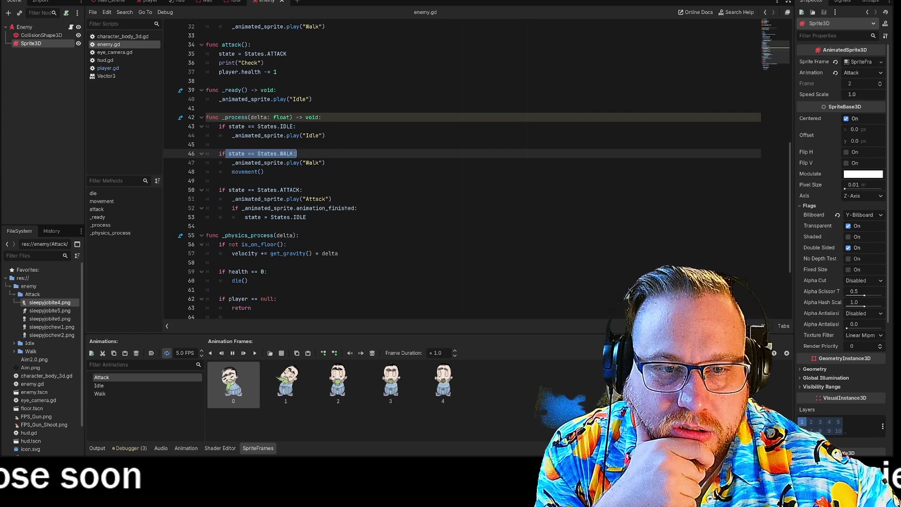
{"action": "left_click", "coordinate": [245, 189]}
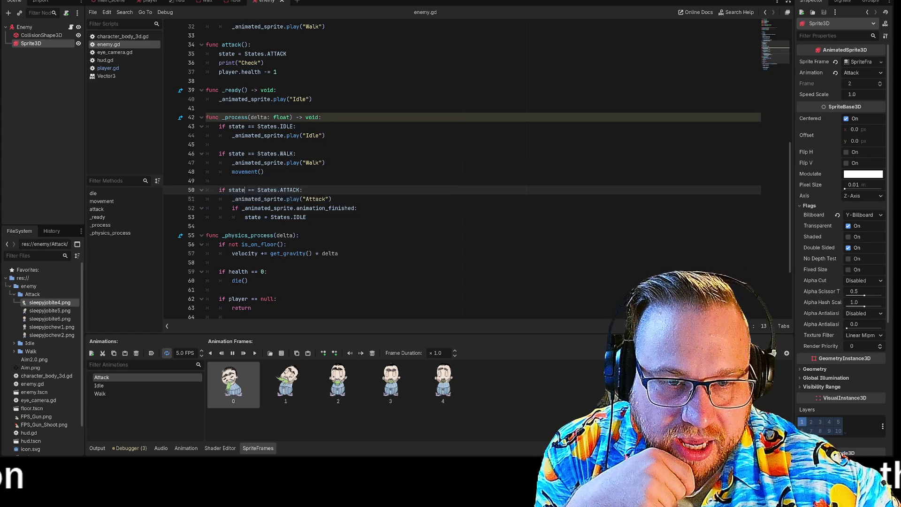
{"action": "double_click", "coordinate": [257, 199]}
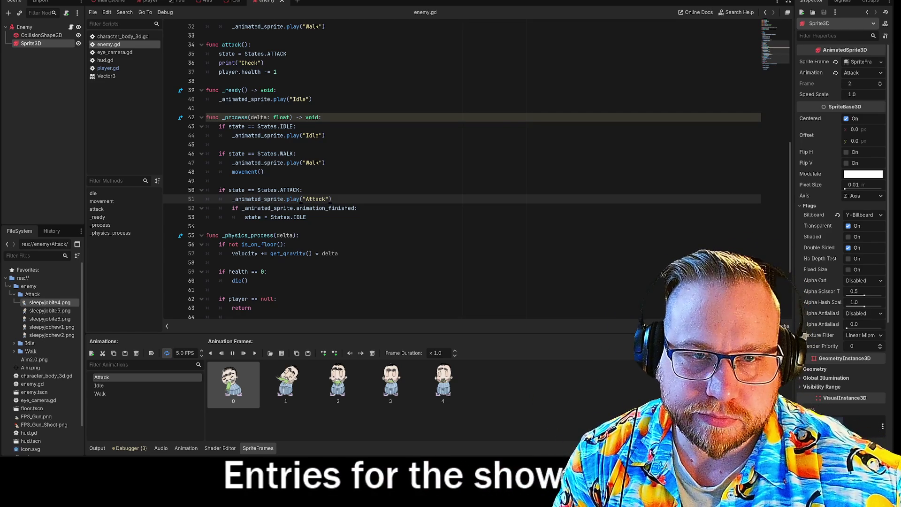
{"action": "mouse_move", "coordinate": [225, 63]}
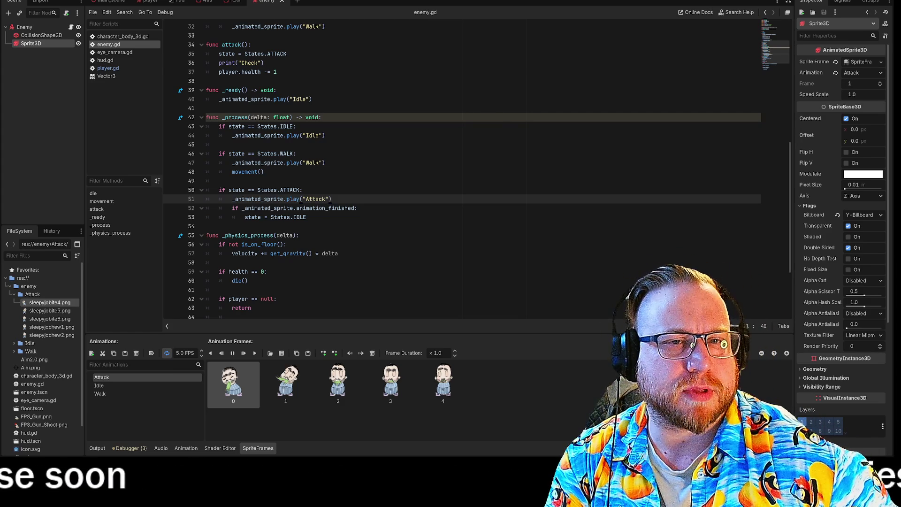
{"action": "left_click_drag", "start_coordinate": [263, 63], "coordinate": [226, 62]}
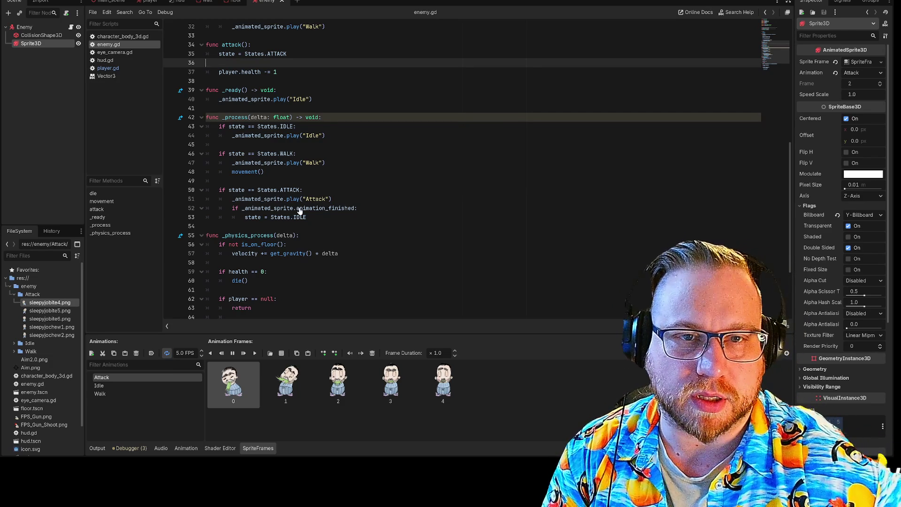
{"action": "key", "text": "BackSpace"}
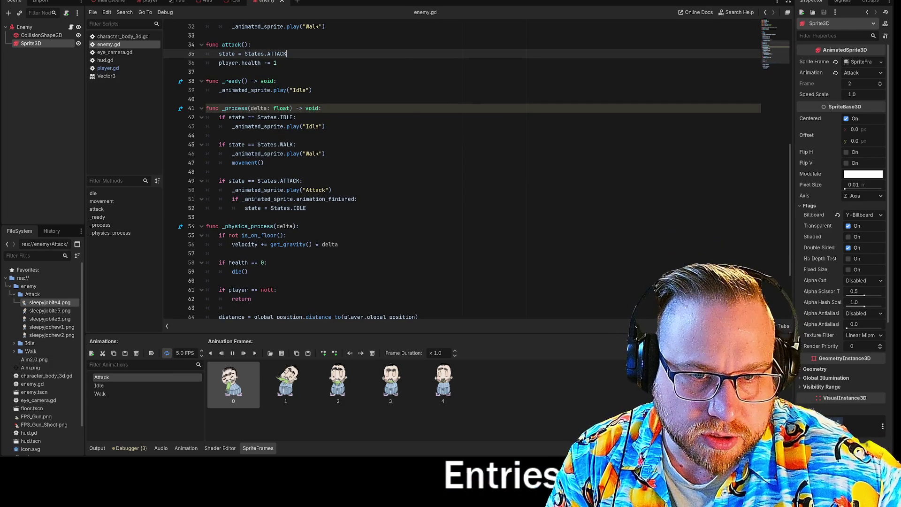
Step: Add print("Check") after _animated_sprite.play("Attack") in _process and run the game with F5
{"action": "left_click", "coordinate": [332, 190]}
{"action": "key", "text": "Return"}
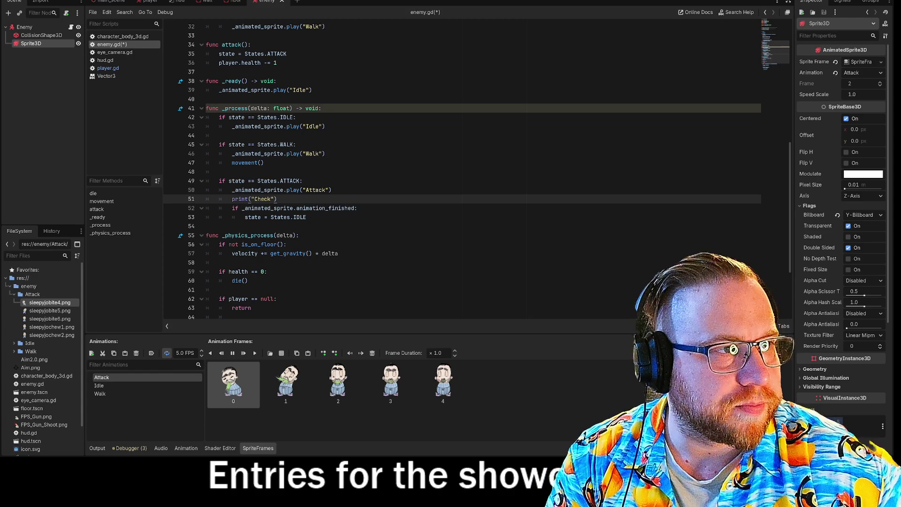
{"action": "key", "text": "F5"}
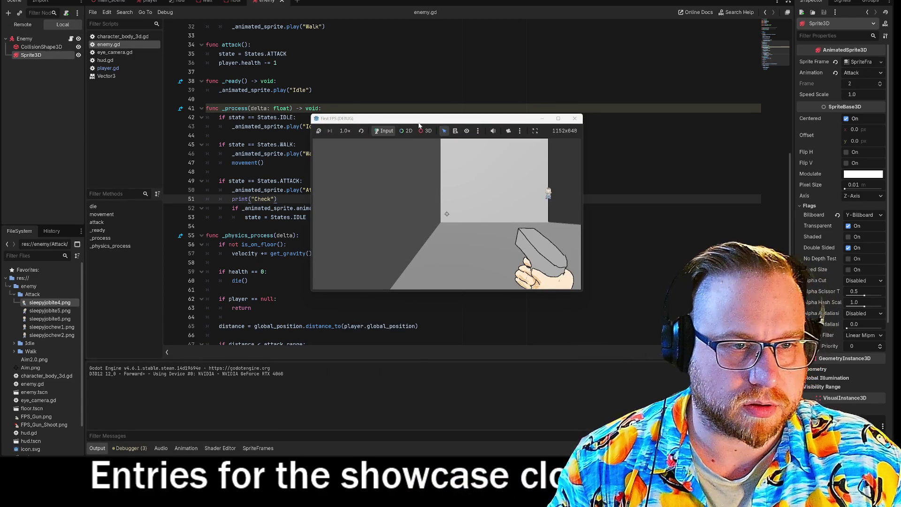
Step: Move the game window, walk up to the enemy and shoot it, then close the game
{"action": "left_click_drag", "start_coordinate": [411, 118], "coordinate": [272, 82]}
{"action": "left_click", "coordinate": [309, 177]}
{"action": "key", "text": "w"}
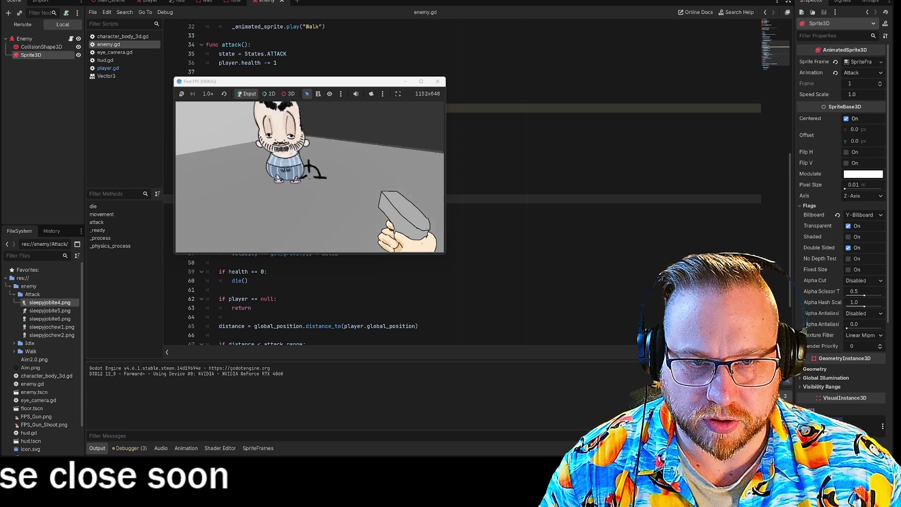
{"action": "left_click", "coordinate": [310, 177]}
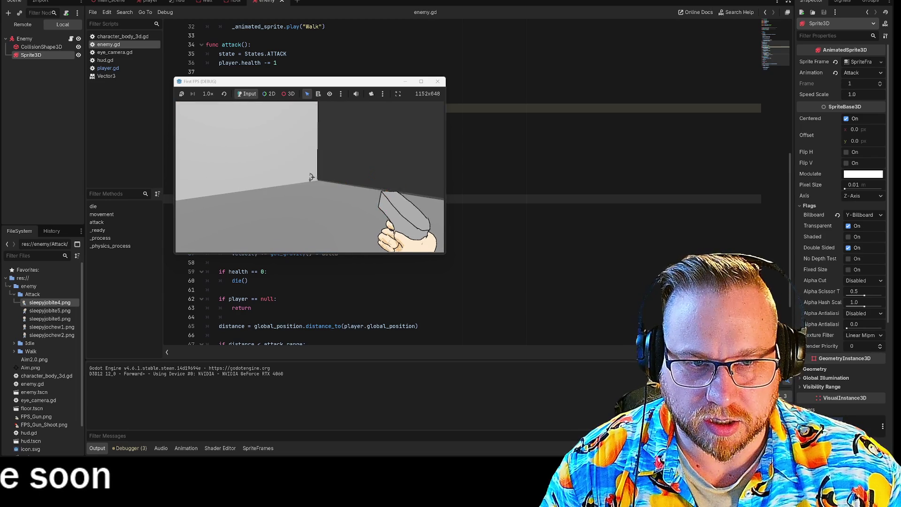
{"action": "left_click", "coordinate": [437, 81]}
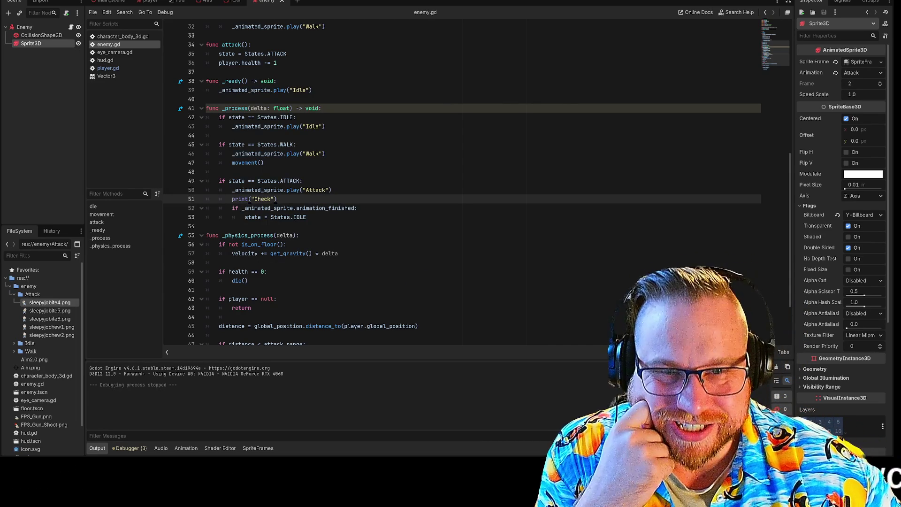
Step: Select the ATTACK condition and WALK branch lines 45–47, then switch to the GDQuest state machine tutorial in Chrome
{"action": "left_click_drag", "start_coordinate": [228, 181], "coordinate": [281, 181]}
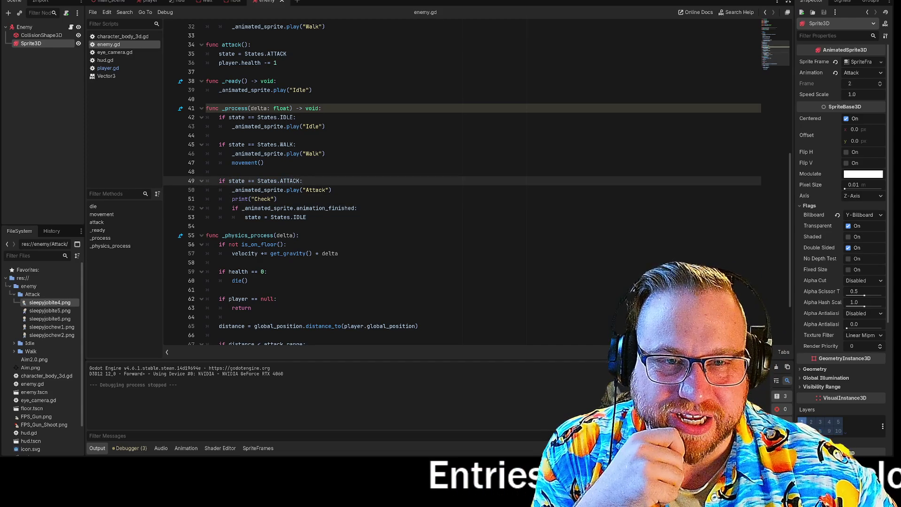
{"action": "left_click", "coordinate": [321, 108]}
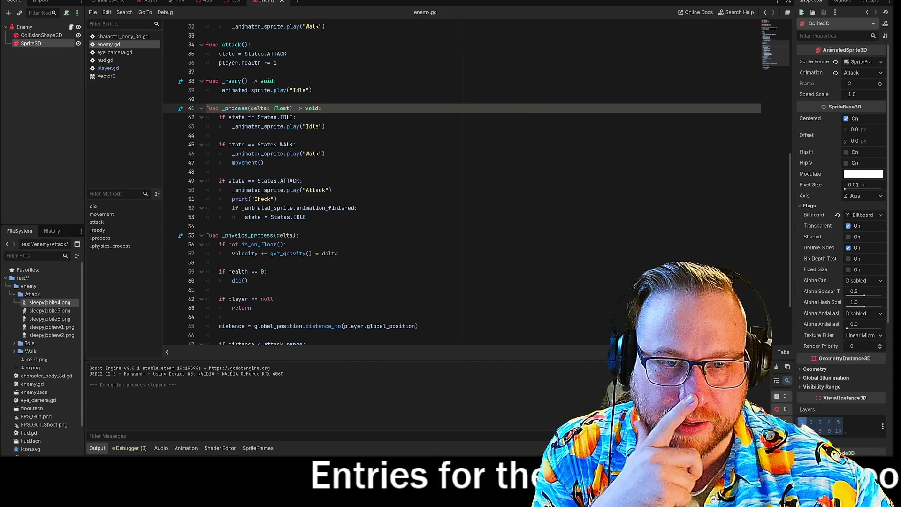
{"action": "left_click_drag", "start_coordinate": [297, 144], "coordinate": [264, 163]}
{"action": "left_click", "coordinate": [264, 162]}
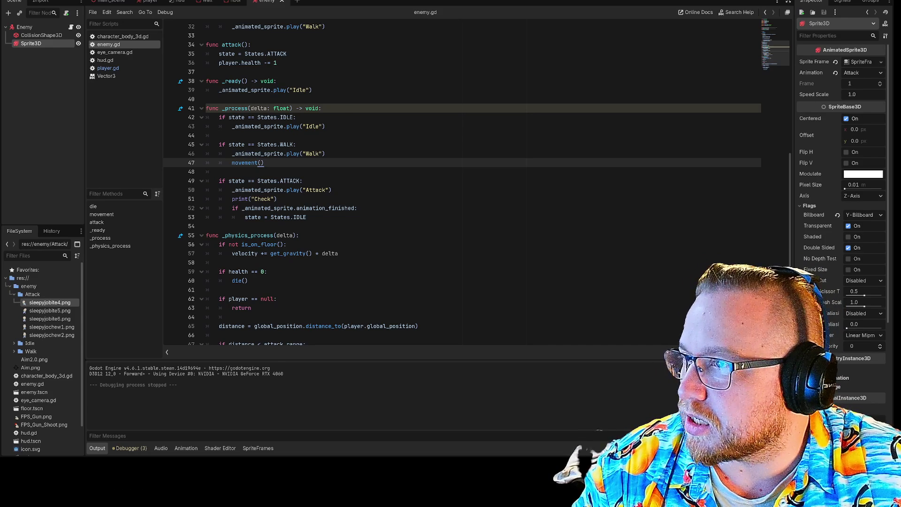
{"action": "key", "text": "alt+Tab"}
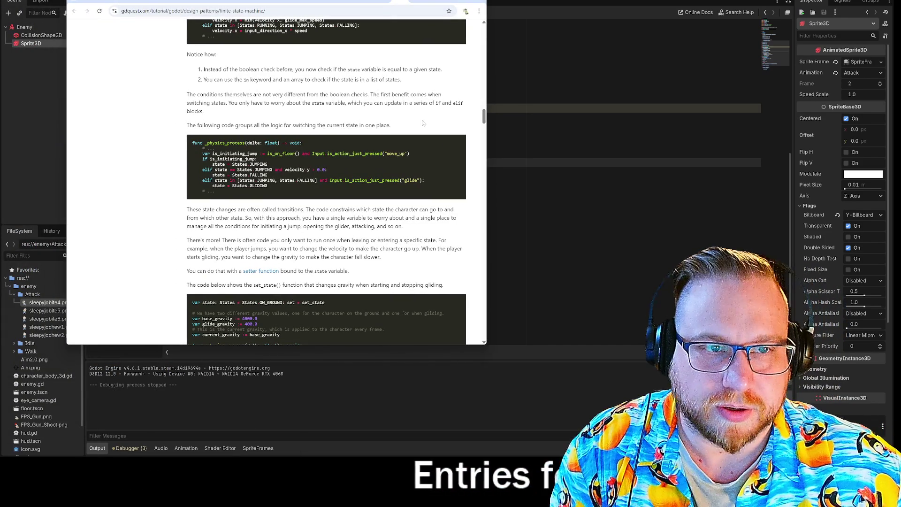
Step: Scroll the GDQuest tutorial and highlight its RUNNING state check in the example code
{"action": "left_click_drag", "start_coordinate": [428, 5], "coordinate": [404, 0]}
{"action": "scroll", "coordinate": [434, 173], "scroll_direction": "down", "scroll_amount": 4}
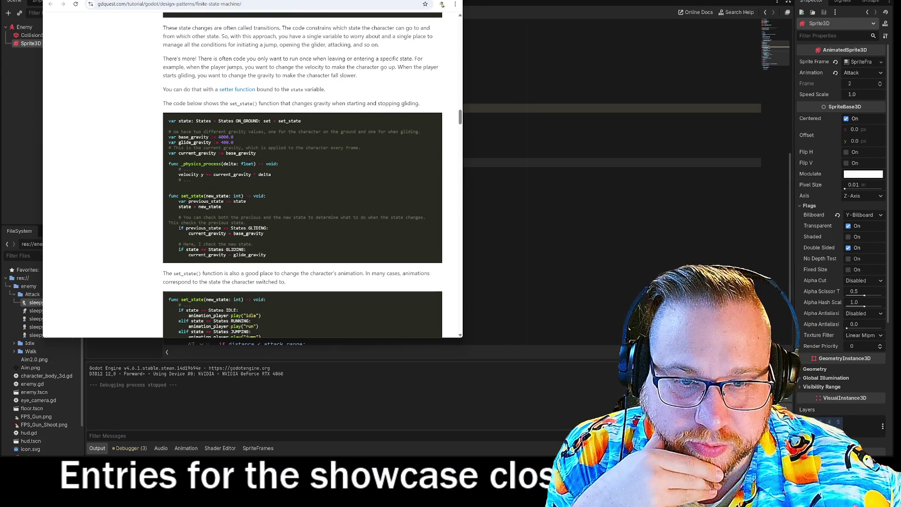
{"action": "scroll", "coordinate": [338, 199], "scroll_direction": "down", "scroll_amount": 3}
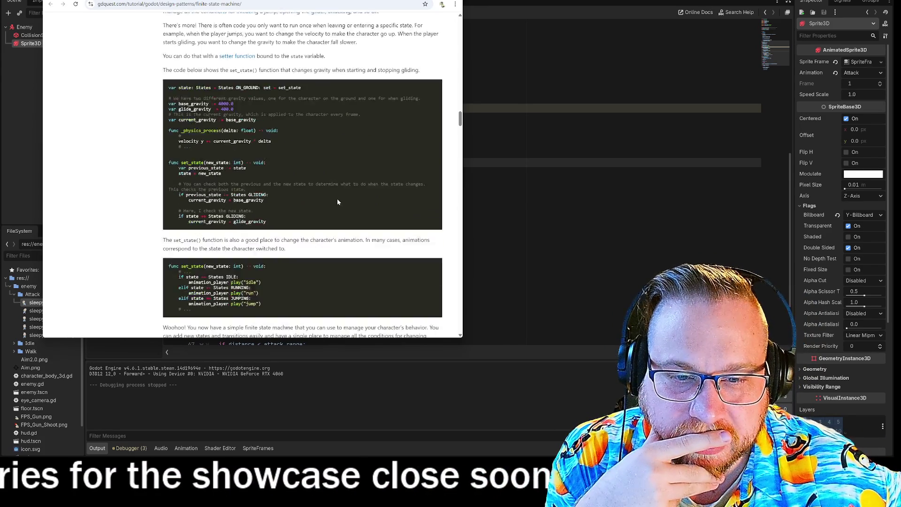
{"action": "left_click_drag", "start_coordinate": [179, 182], "coordinate": [252, 182]}
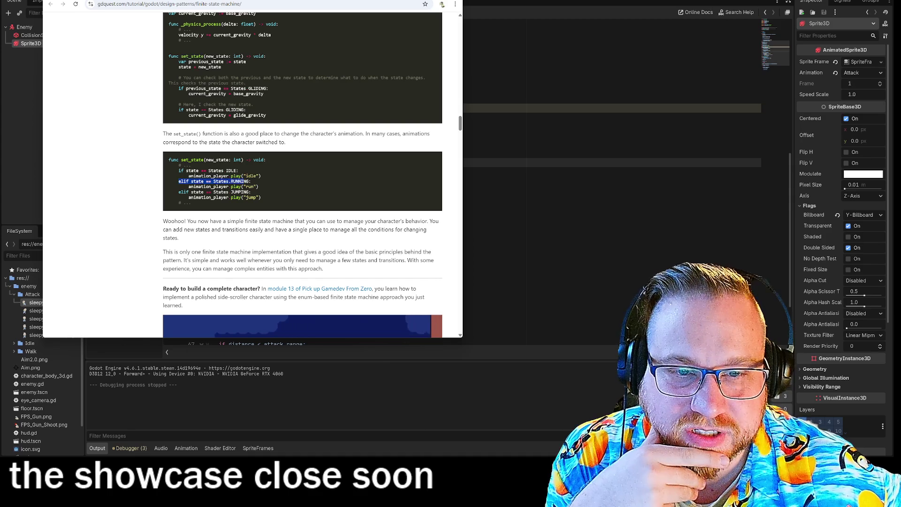
{"action": "left_click", "coordinate": [280, 183]}
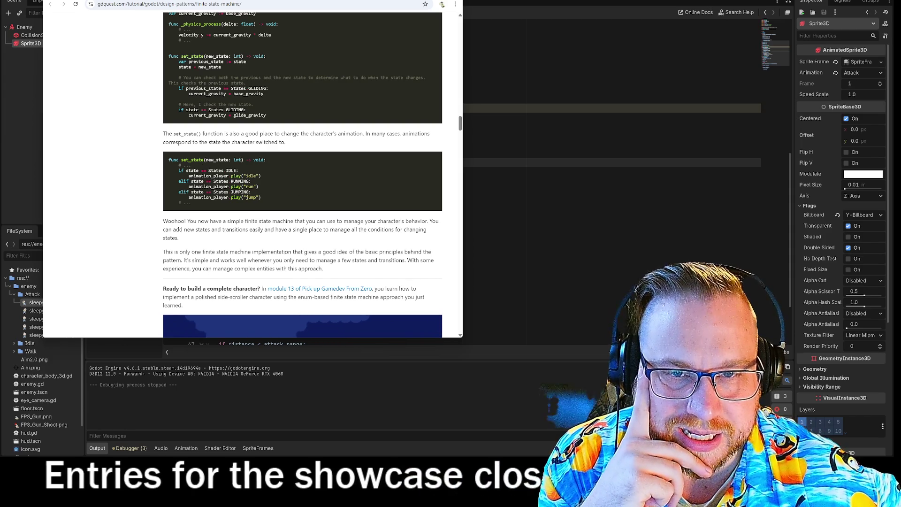
Step: Read through the transitions and StateMachine class code, then return to enemy.gd in Godot
{"action": "scroll", "coordinate": [325, 191], "scroll_direction": "up", "scroll_amount": 3}
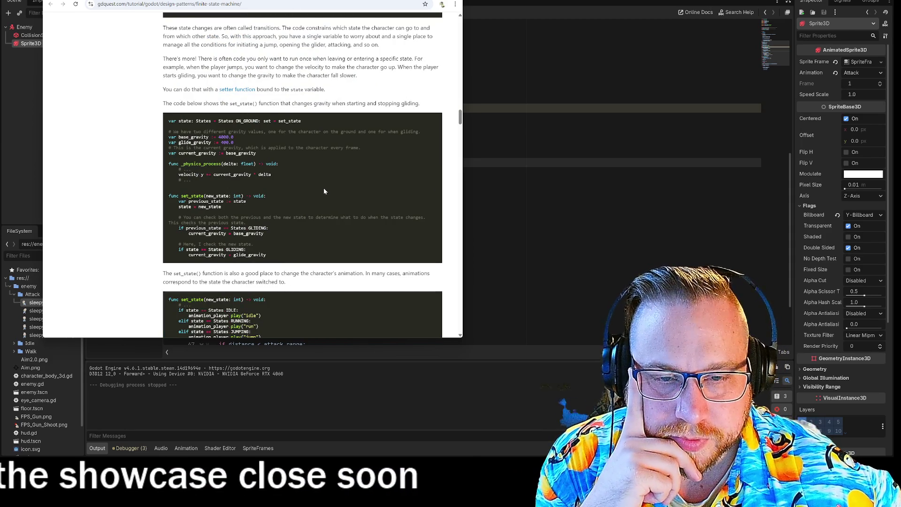
{"action": "scroll", "coordinate": [323, 191], "scroll_direction": "down", "scroll_amount": 2}
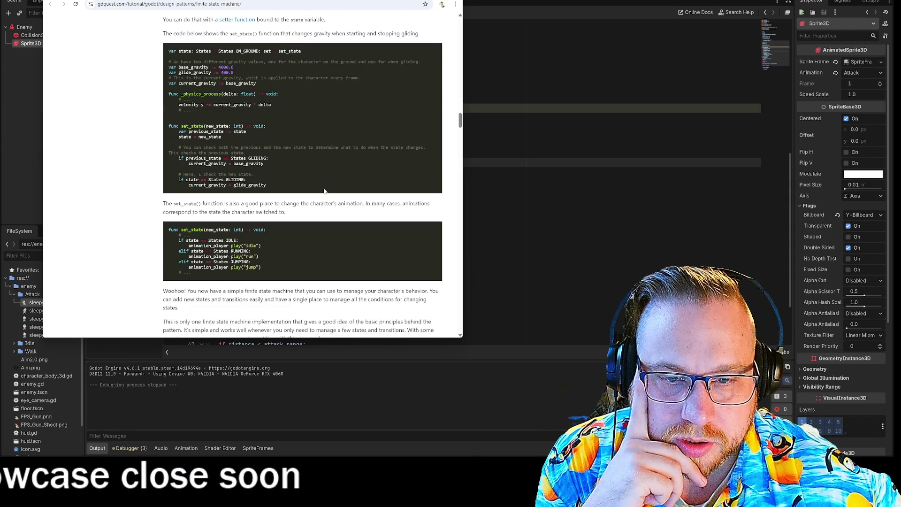
{"action": "scroll", "coordinate": [324, 191], "scroll_direction": "up", "scroll_amount": 5}
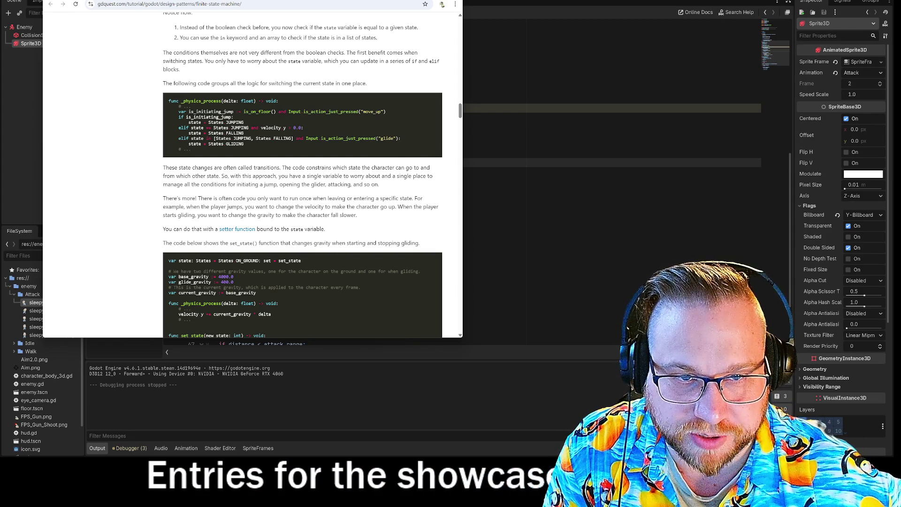
{"action": "scroll", "coordinate": [296, 142], "scroll_direction": "up", "scroll_amount": 2}
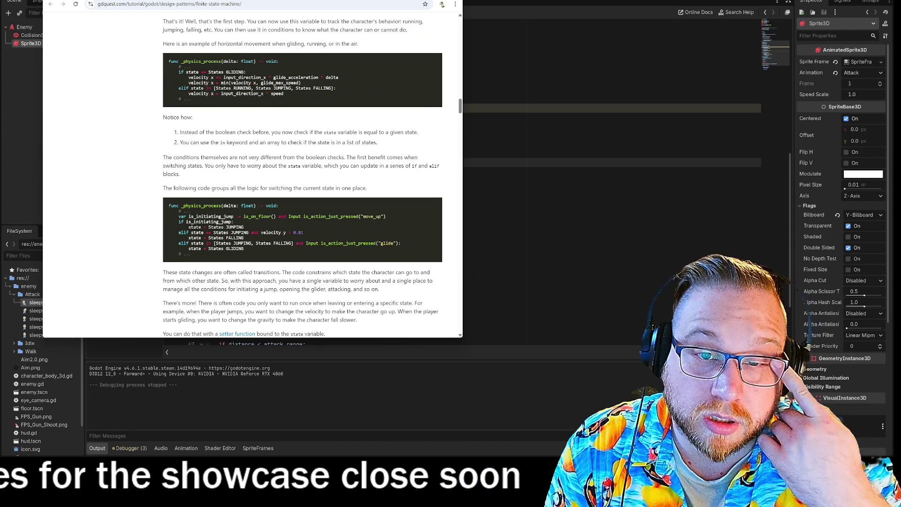
{"action": "scroll", "coordinate": [301, 174], "scroll_direction": "up", "scroll_amount": 1}
{"action": "scroll", "coordinate": [292, 119], "scroll_direction": "up", "scroll_amount": 2}
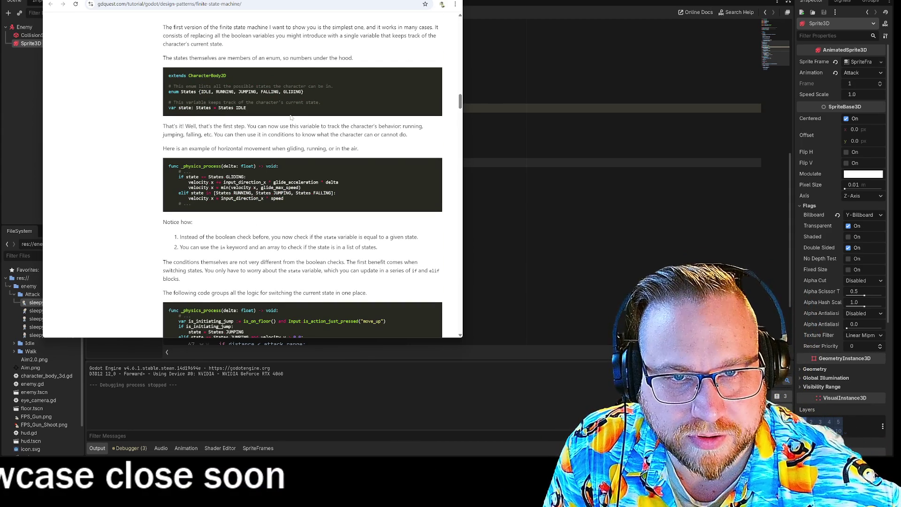
{"action": "scroll", "coordinate": [291, 118], "scroll_direction": "down", "scroll_amount": 8}
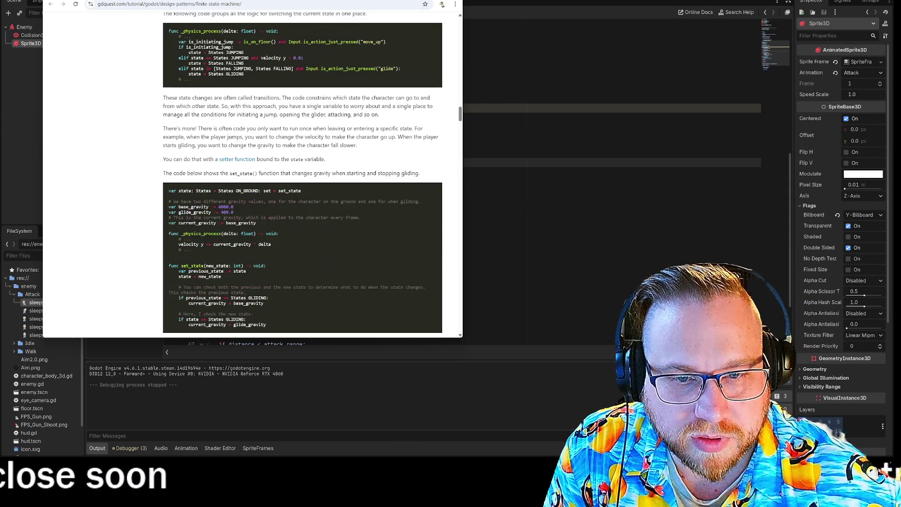
{"action": "scroll", "coordinate": [291, 118], "scroll_direction": "down", "scroll_amount": 10}
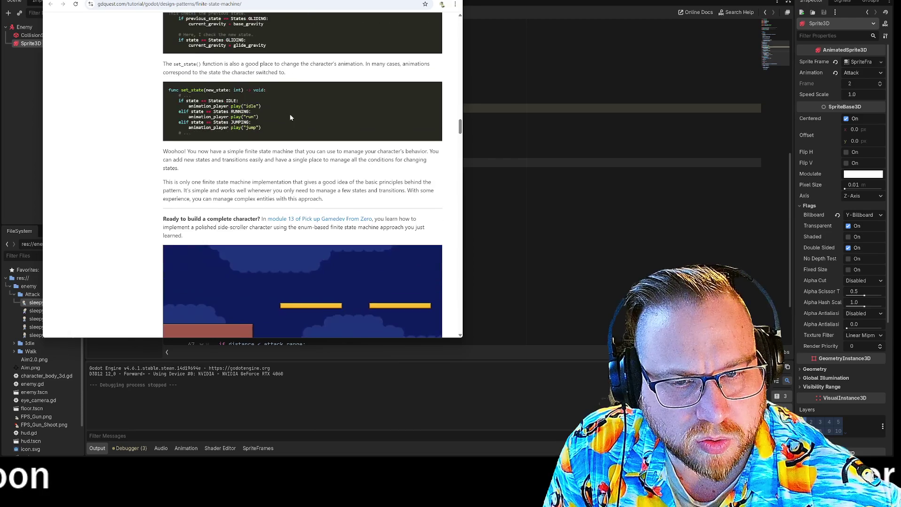
{"action": "scroll", "coordinate": [291, 117], "scroll_direction": "down", "scroll_amount": 12}
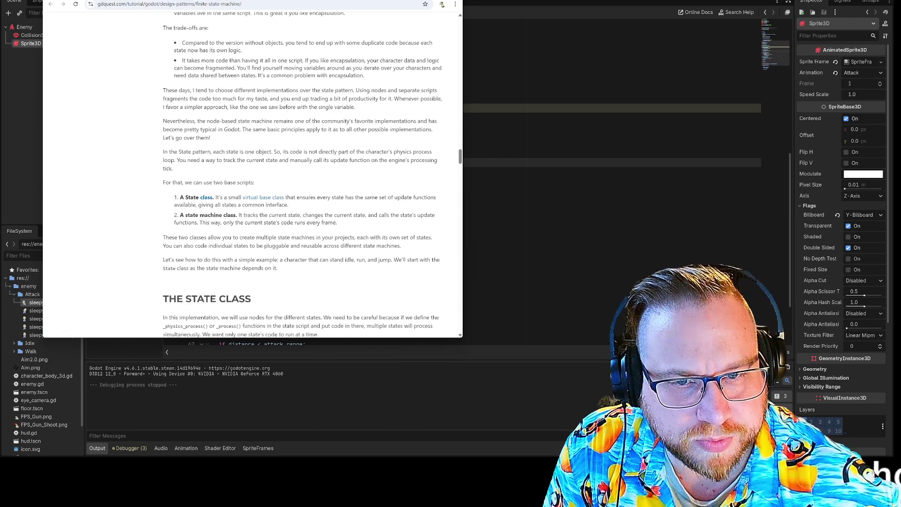
{"action": "scroll", "coordinate": [291, 117], "scroll_direction": "down", "scroll_amount": 3}
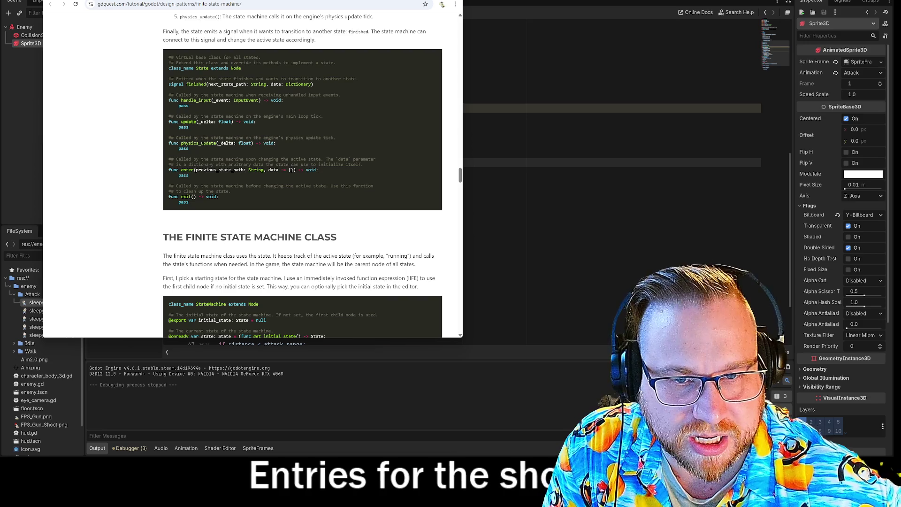
{"action": "scroll", "coordinate": [433, 127], "scroll_direction": "down", "scroll_amount": 3}
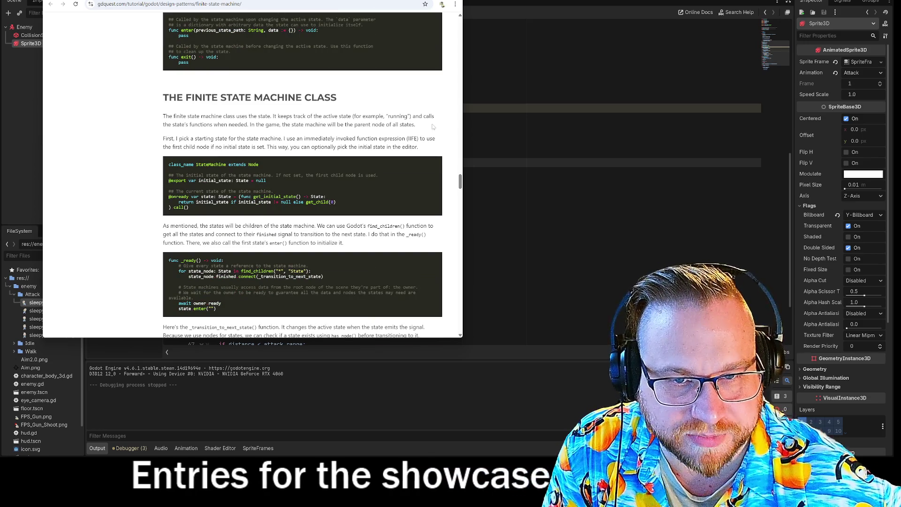
{"action": "scroll", "coordinate": [432, 126], "scroll_direction": "down", "scroll_amount": 3}
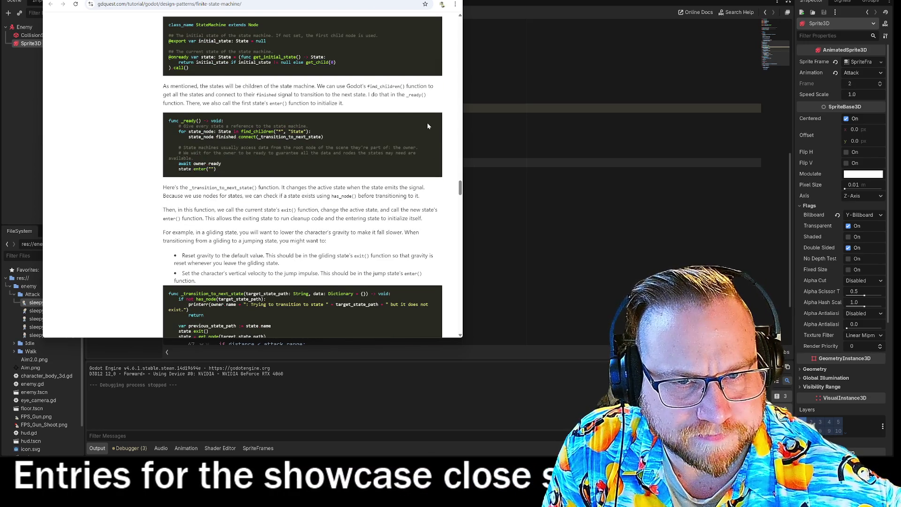
{"action": "scroll", "coordinate": [427, 126], "scroll_direction": "down", "scroll_amount": 3}
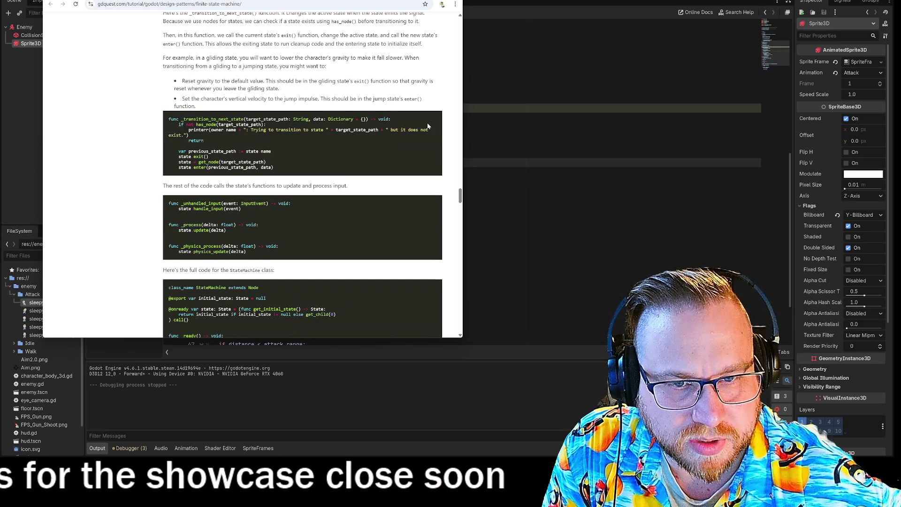
{"action": "scroll", "coordinate": [427, 123], "scroll_direction": "up", "scroll_amount": 20}
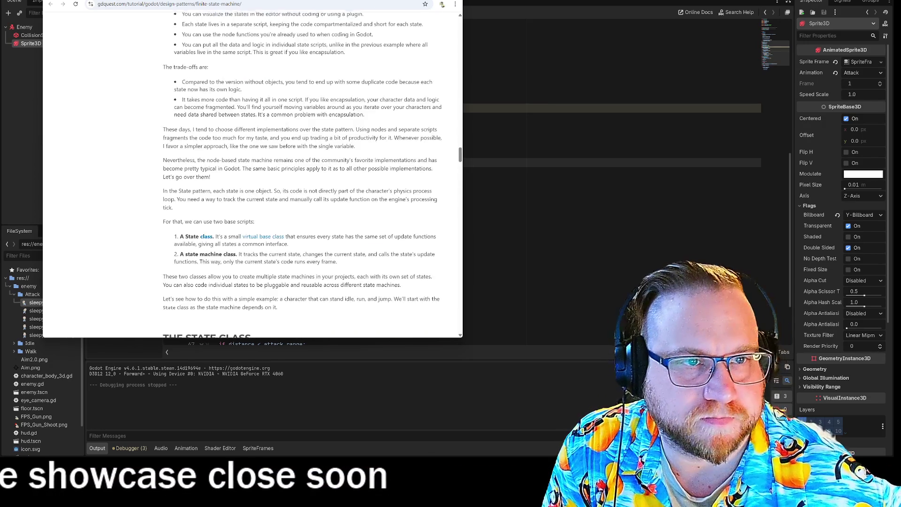
{"action": "scroll", "coordinate": [302, 174], "scroll_direction": "down", "scroll_amount": 15}
{"action": "key", "text": "alt+Tab"}
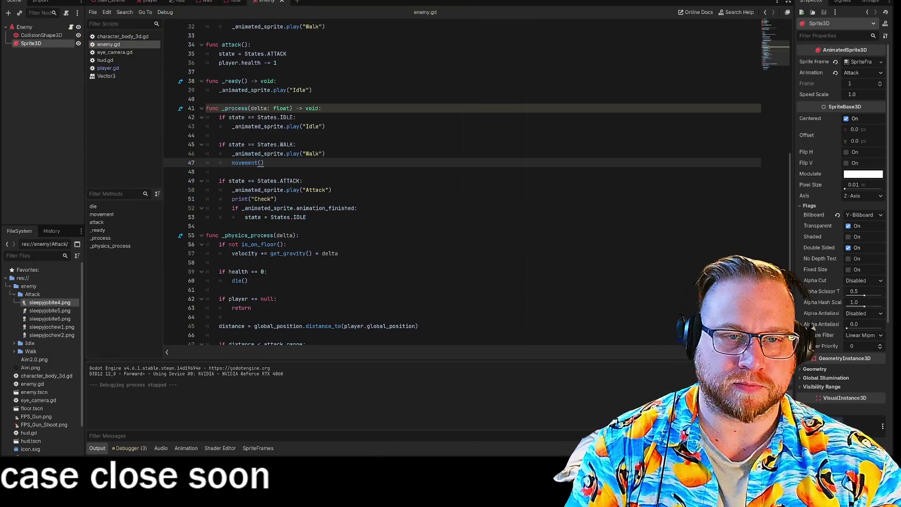
Step: Review the IDLE animation line and the state-tracking comment at the top of enemy.gd
{"action": "left_click", "coordinate": [325, 126]}
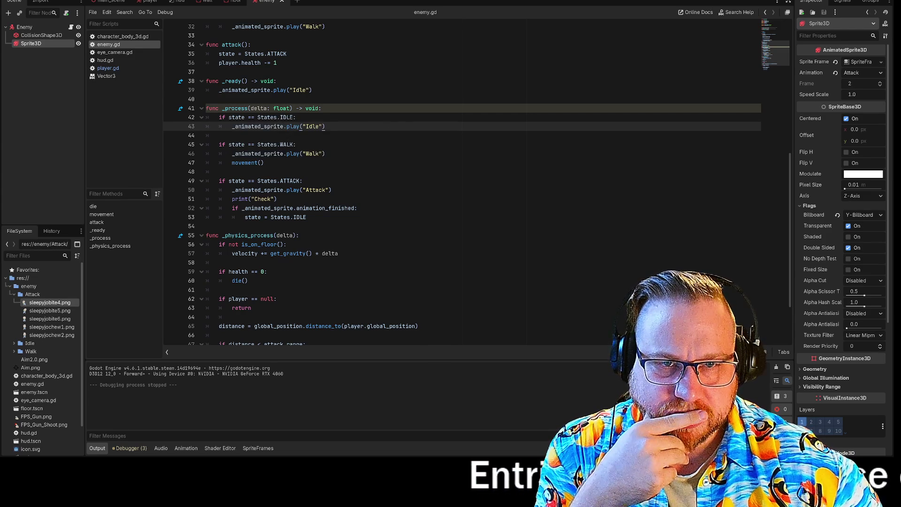
{"action": "scroll", "coordinate": [463, 188], "scroll_direction": "up", "scroll_amount": 8}
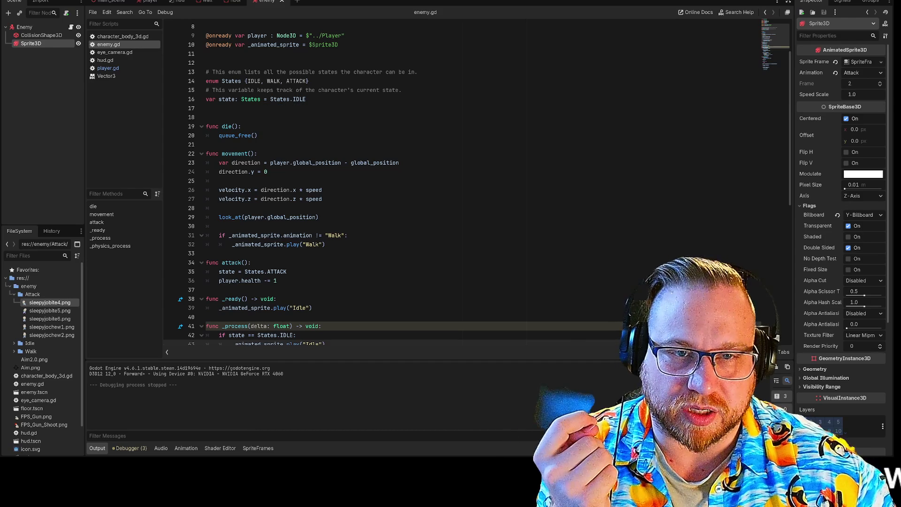
{"action": "left_click", "coordinate": [255, 89]}
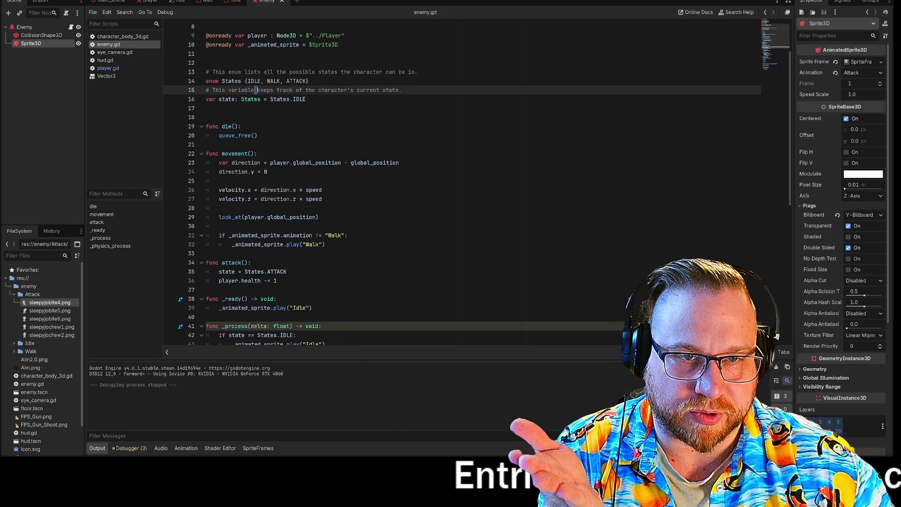
{"action": "scroll", "coordinate": [462, 183], "scroll_direction": "down", "scroll_amount": 8}
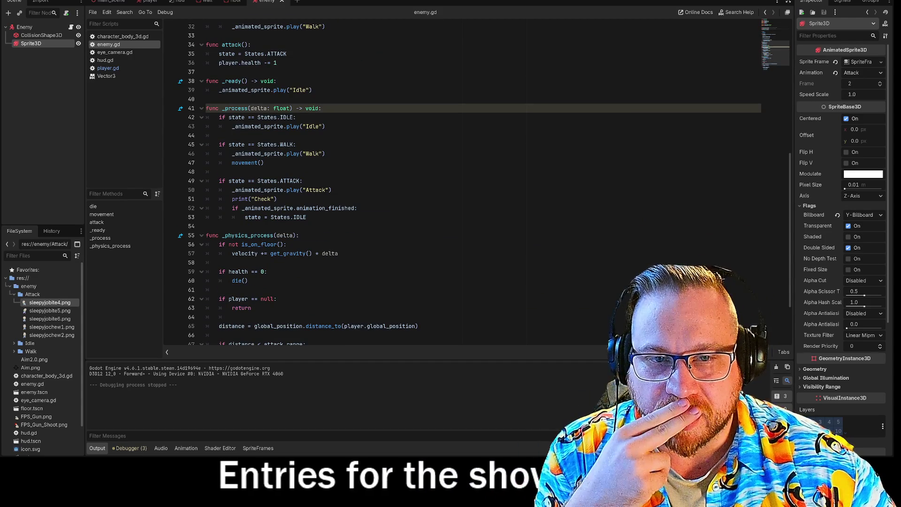
Step: Change the WALK and ATTACK checks on lines 45 and 49 to elif, then run the game
{"action": "left_click", "coordinate": [219, 144]}
{"action": "type", "text": "el"}
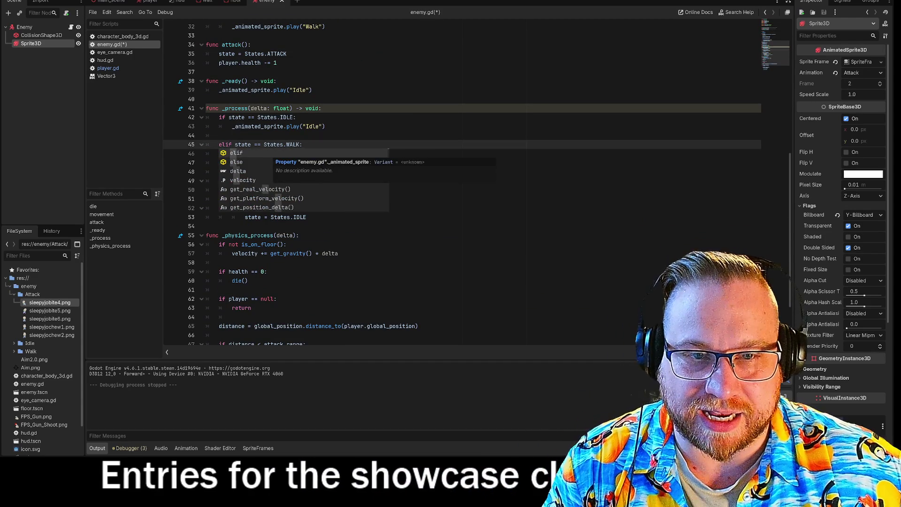
{"action": "key", "text": "Escape"}
{"action": "left_click", "coordinate": [303, 181]}
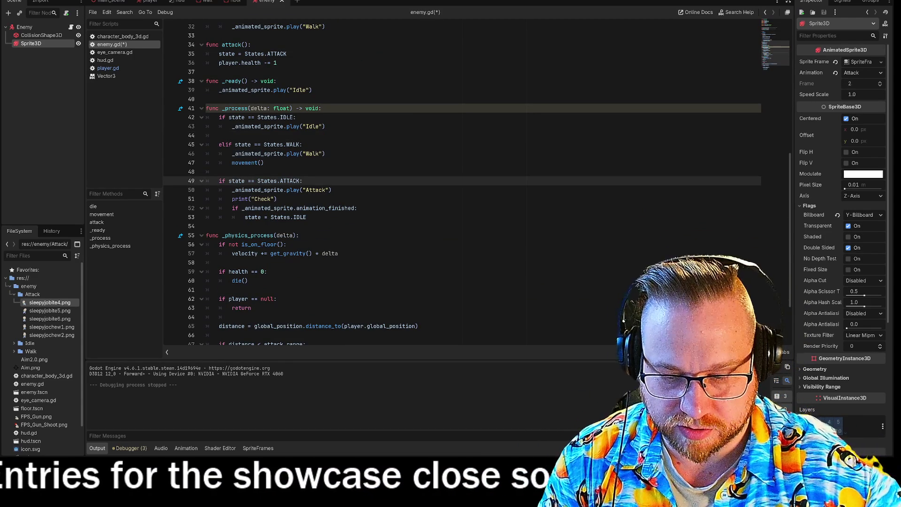
{"action": "type", "text": "el"}
{"action": "left_click", "coordinate": [219, 172]}
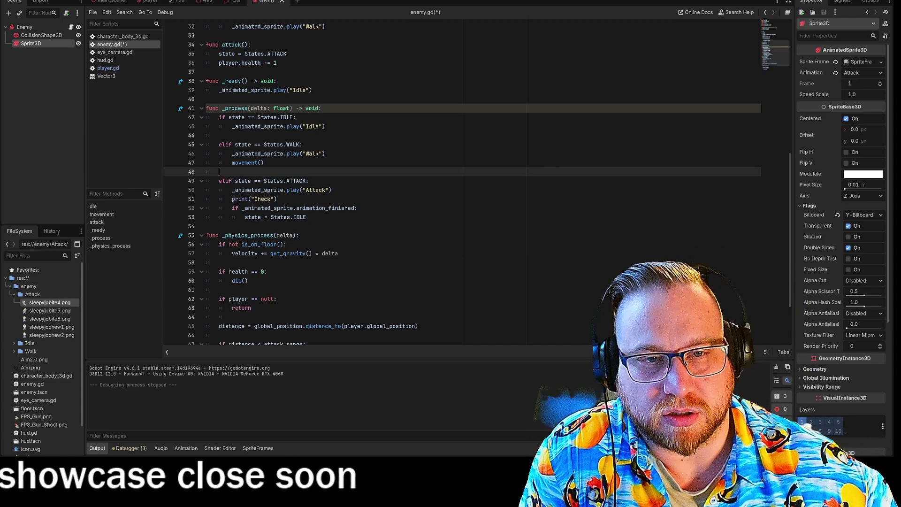
{"action": "key", "text": "F5"}
{"action": "left_click", "coordinate": [430, 222]}
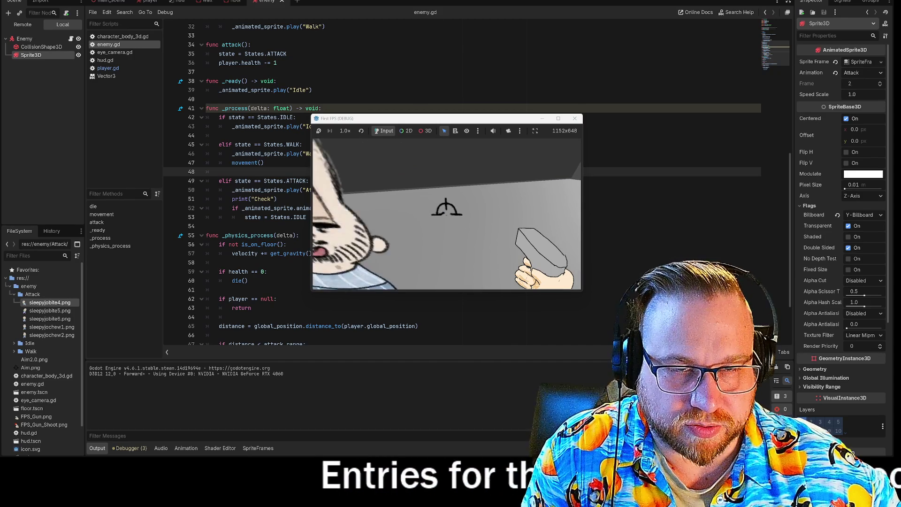
Step: Stop the game and review the IDLE, WALK and ATTACK branches and the attack() state assignment
{"action": "left_click", "coordinate": [574, 118]}
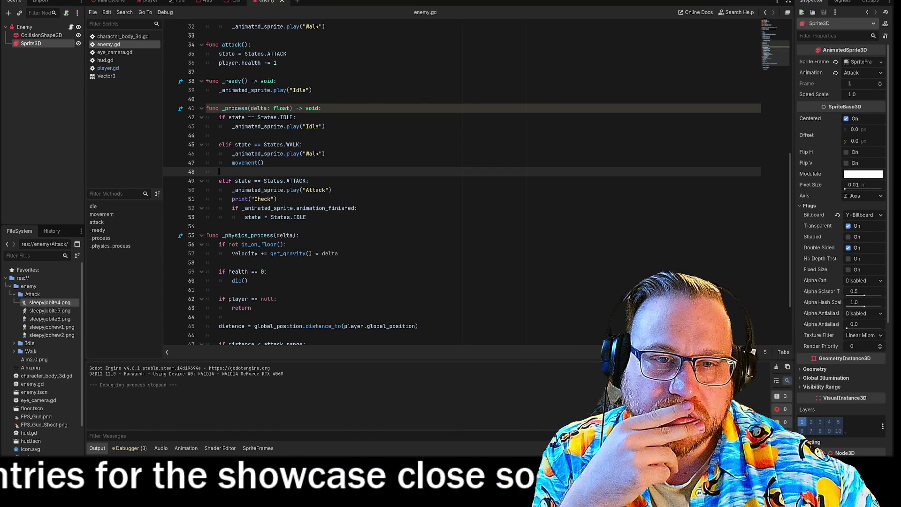
{"action": "left_click_drag", "start_coordinate": [219, 117], "coordinate": [303, 144]}
{"action": "left_click", "coordinate": [264, 163]}
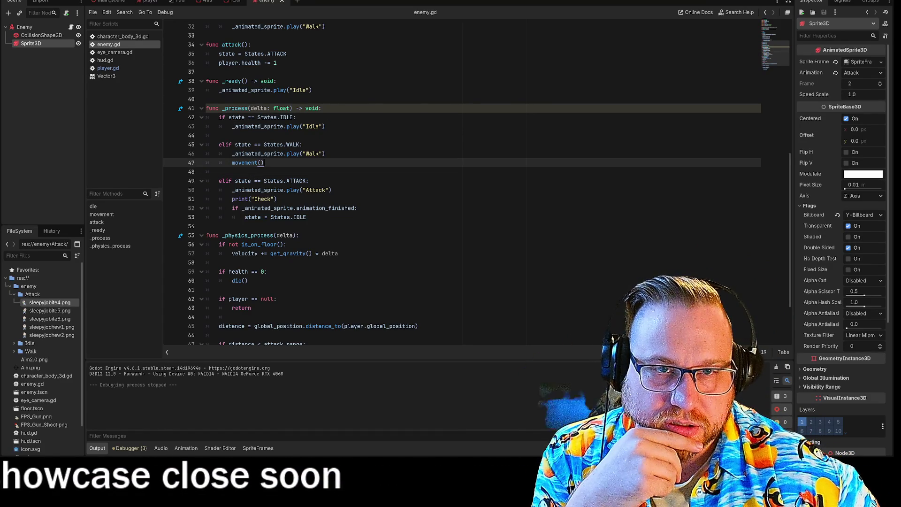
{"action": "left_click_drag", "start_coordinate": [287, 54], "coordinate": [225, 53]}
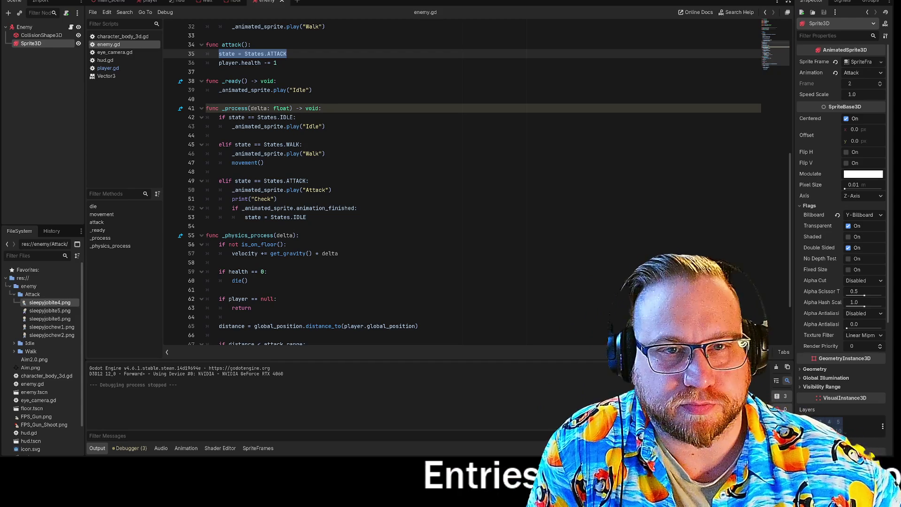
{"action": "scroll", "coordinate": [462, 183], "scroll_direction": "up", "scroll_amount": 2}
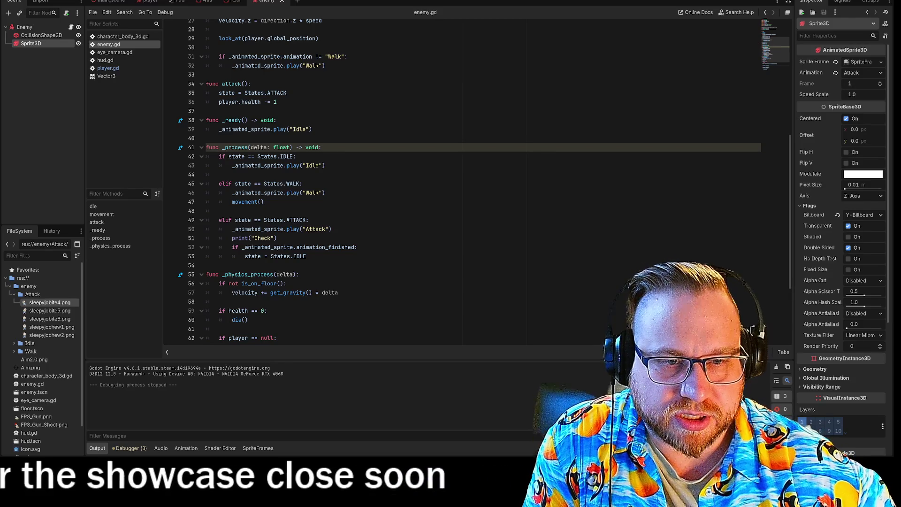
{"action": "left_click_drag", "start_coordinate": [332, 229], "coordinate": [277, 230]}
{"action": "left_click", "coordinate": [302, 229]}
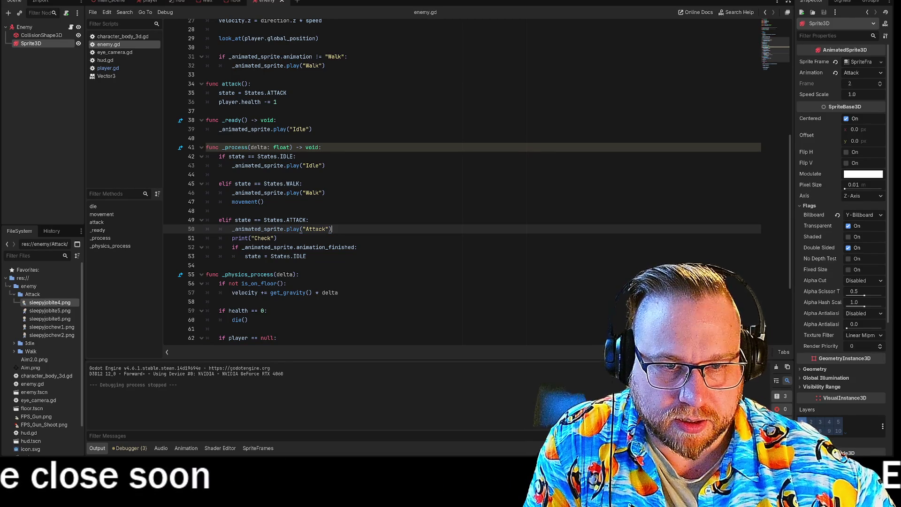
Step: Paste print("Check") inside the animation_finished check before the IDLE reset, then rerun the game
{"action": "mouse_move", "coordinate": [257, 247]}
{"action": "left_mouse_down"}
{"action": "mouse_move", "coordinate": [326, 247]}
{"action": "mouse_move", "coordinate": [261, 238]}
{"action": "left_mouse_up"}
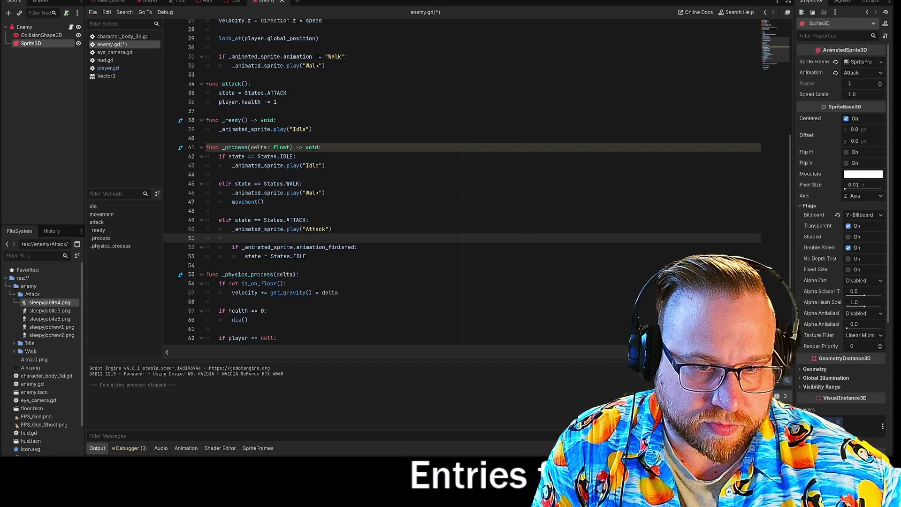
{"action": "left_click", "coordinate": [306, 256]}
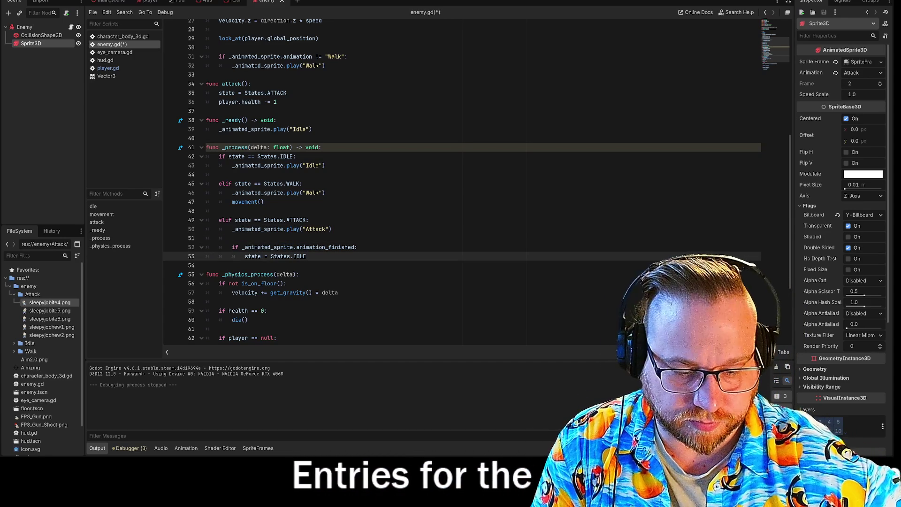
{"action": "key", "text": "ctrl+v"}
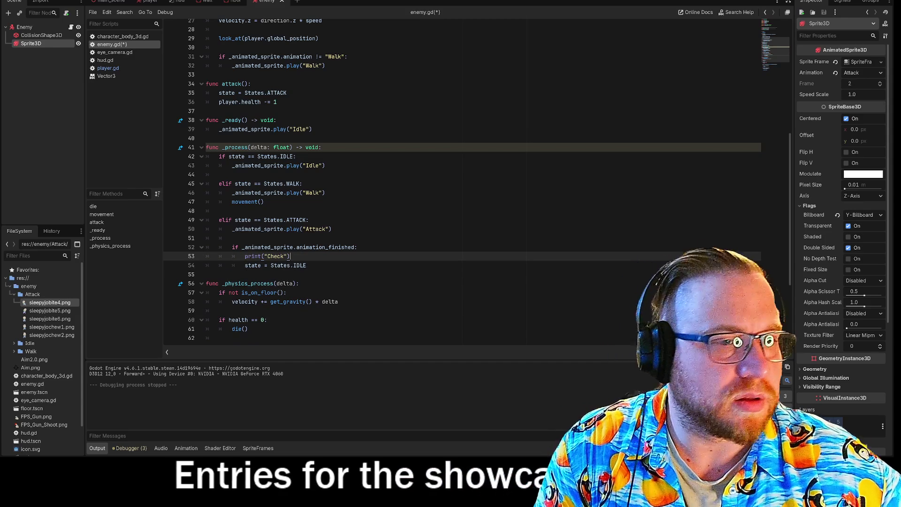
{"action": "key", "text": "F5"}
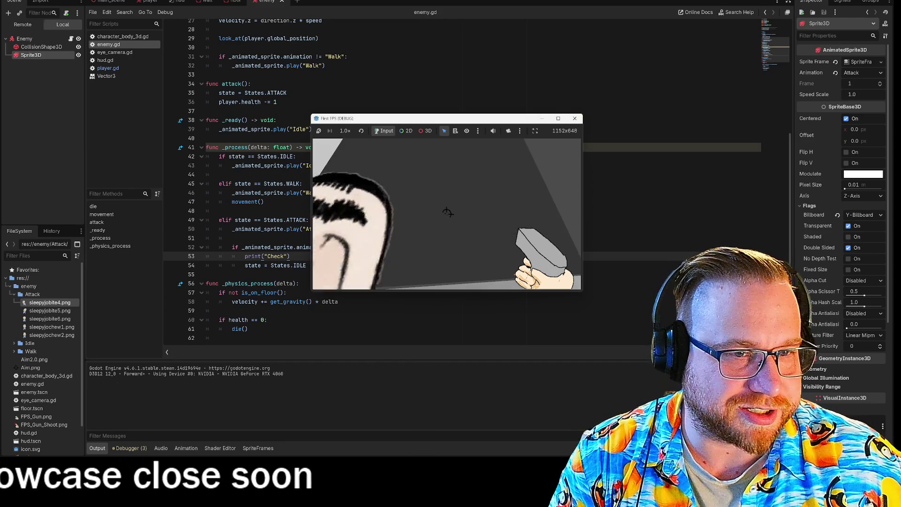
Step: Stop the game, delete print("Check"), and turn the elif checks on lines 45 and 49 back into if
{"action": "key", "text": "F8"}
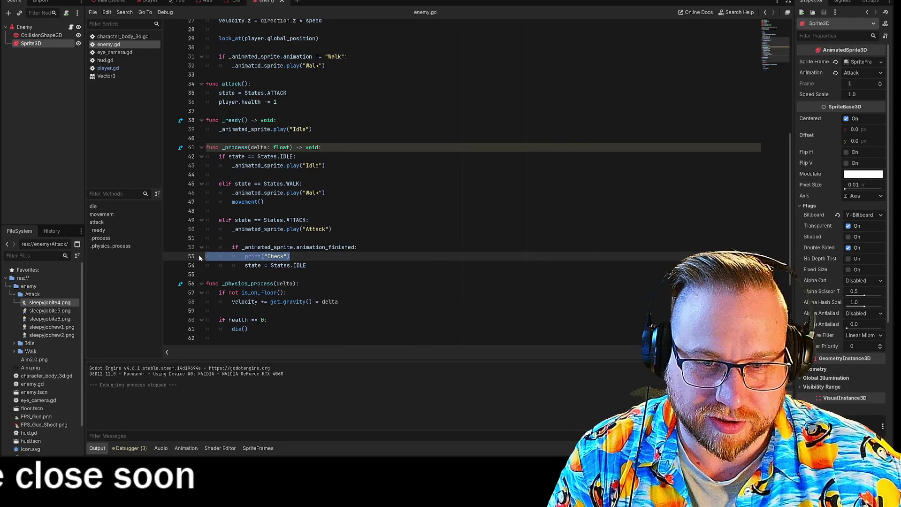
{"action": "key", "text": "BackSpace"}
{"action": "key", "text": "BackSpace"}
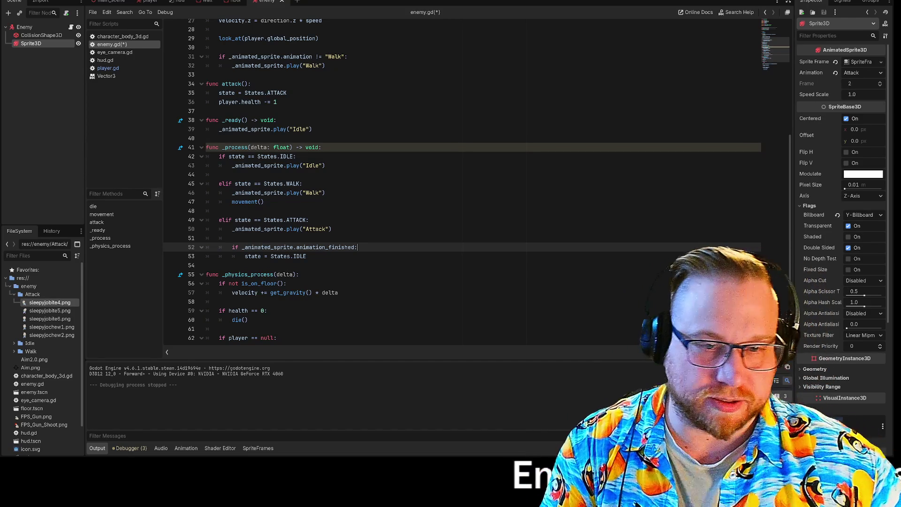
{"action": "left_click", "coordinate": [221, 220]}
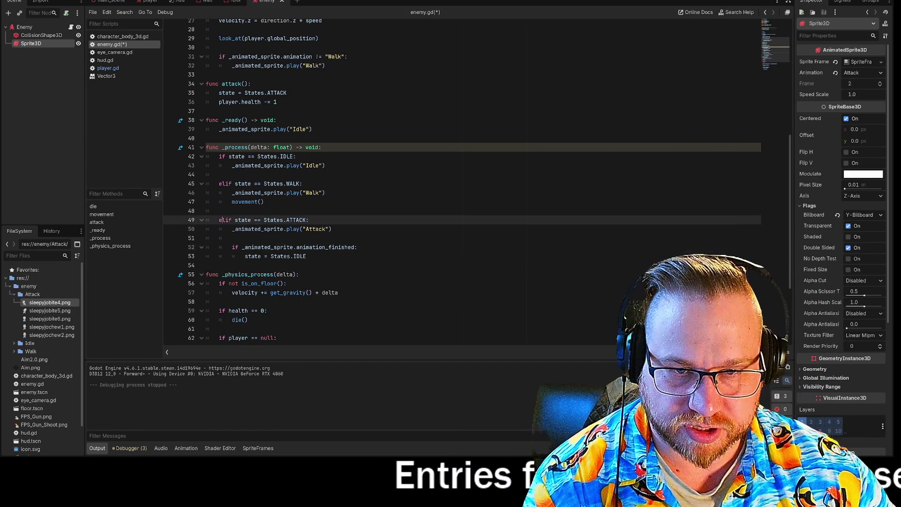
{"action": "left_click", "coordinate": [226, 184]}
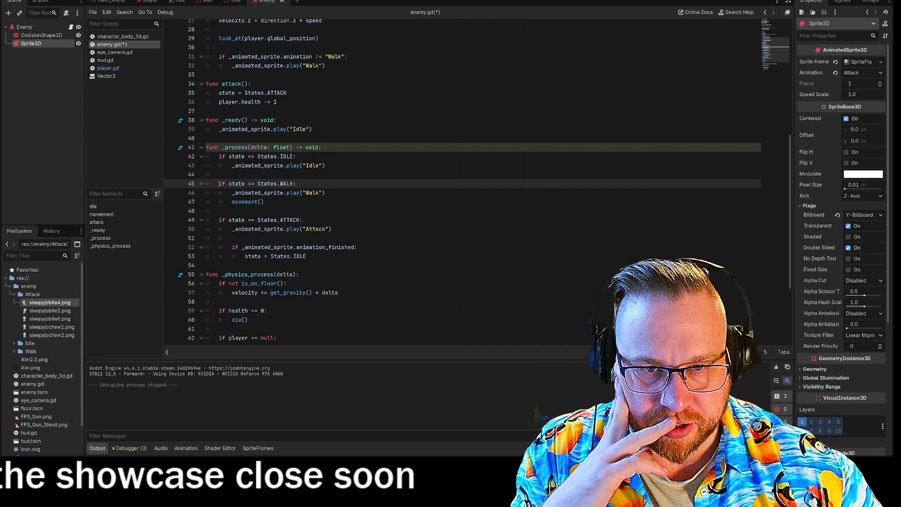
{"action": "scroll", "coordinate": [462, 183], "scroll_direction": "up", "scroll_amount": 8}
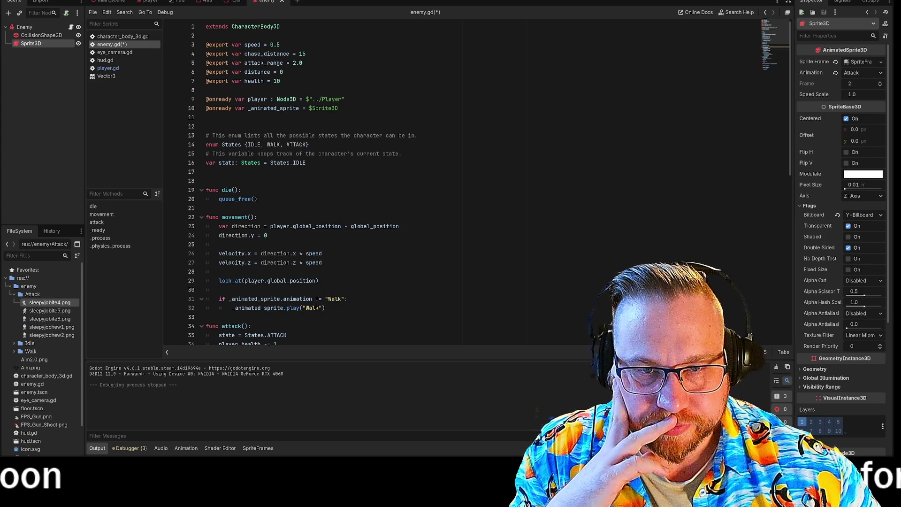
Step: Rename the enum States to State on line 14 and update line 16
{"action": "left_click", "coordinate": [241, 145]}
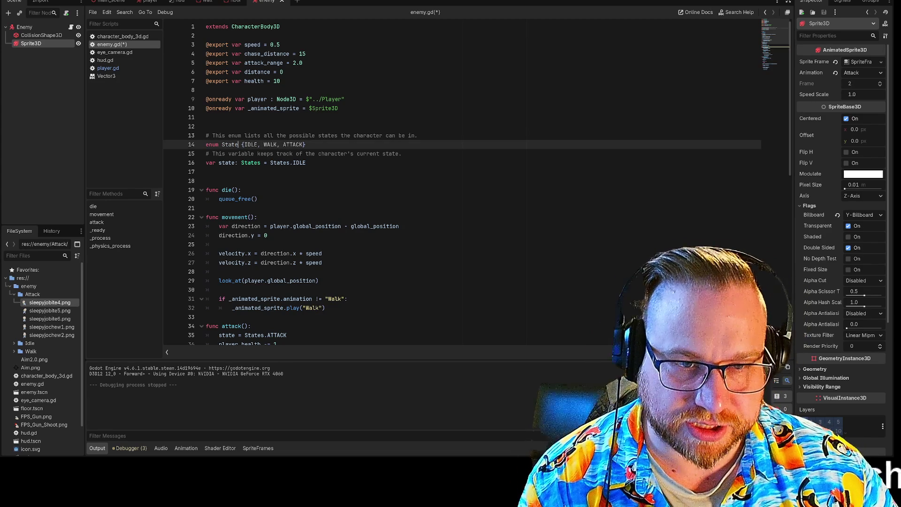
{"action": "left_click", "coordinate": [290, 163]}
{"action": "key", "text": "BackSpace"}
{"action": "left_click", "coordinate": [258, 199]}
Step: Change the States. references on lines 35, 42, 45, 49 and 53 to State
{"action": "scroll", "coordinate": [463, 183], "scroll_direction": "down", "scroll_amount": 8}
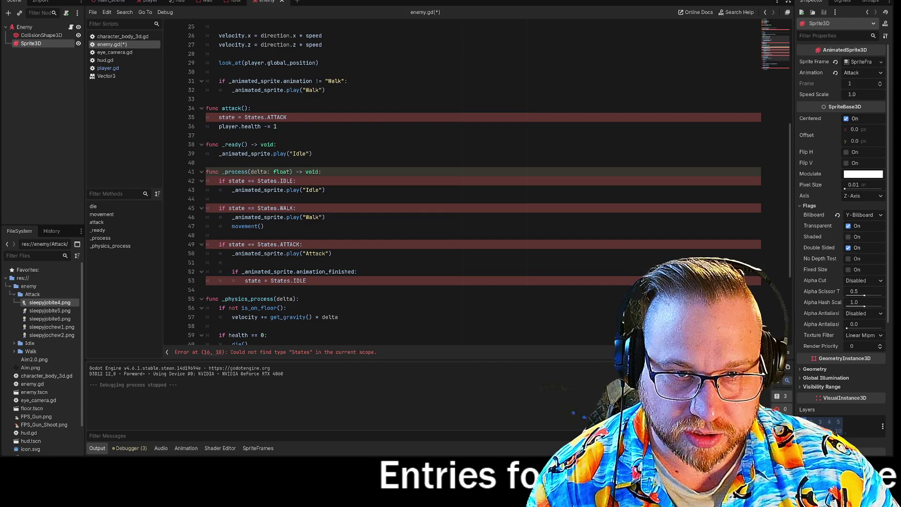
{"action": "left_click", "coordinate": [264, 117]}
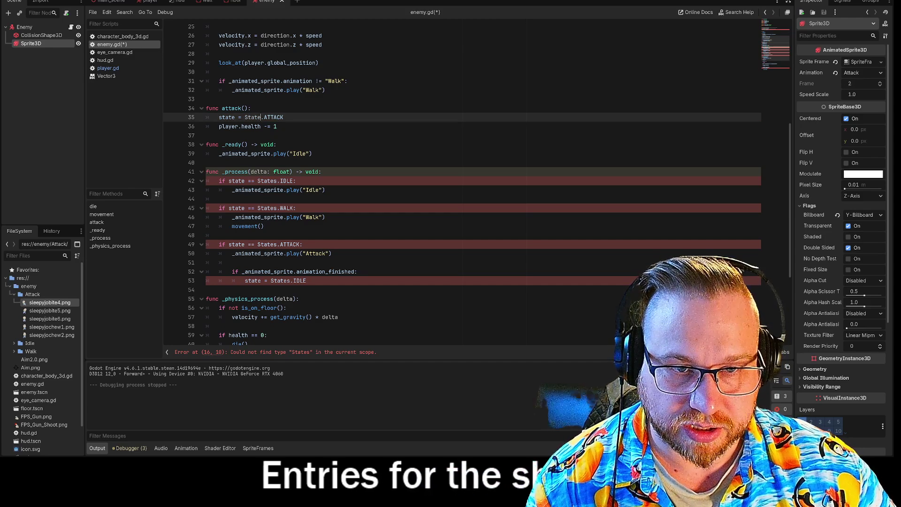
{"action": "left_click", "coordinate": [278, 181]}
{"action": "left_click", "coordinate": [277, 208]}
{"action": "key", "text": "BackSpace"}
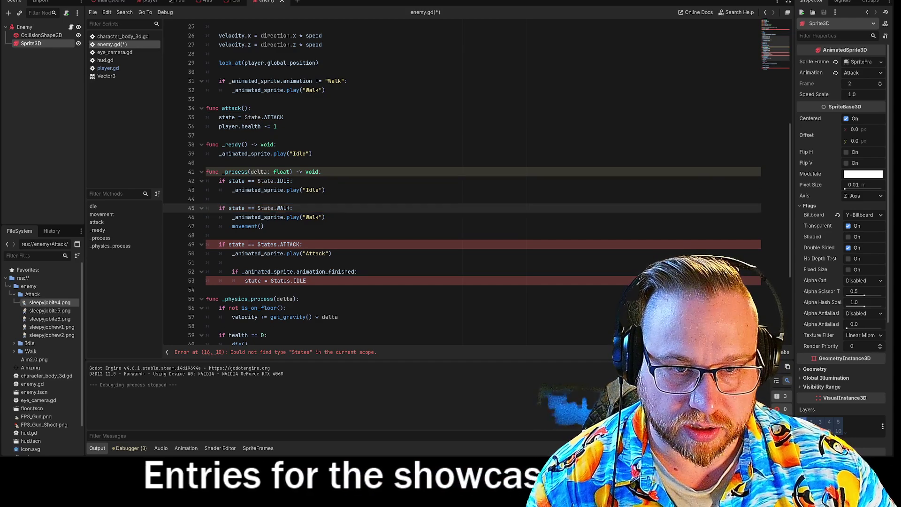
{"action": "left_click", "coordinate": [277, 244]}
{"action": "key", "text": "BackSpace"}
{"action": "left_click", "coordinate": [291, 280]}
{"action": "key", "text": "BackSpace"}
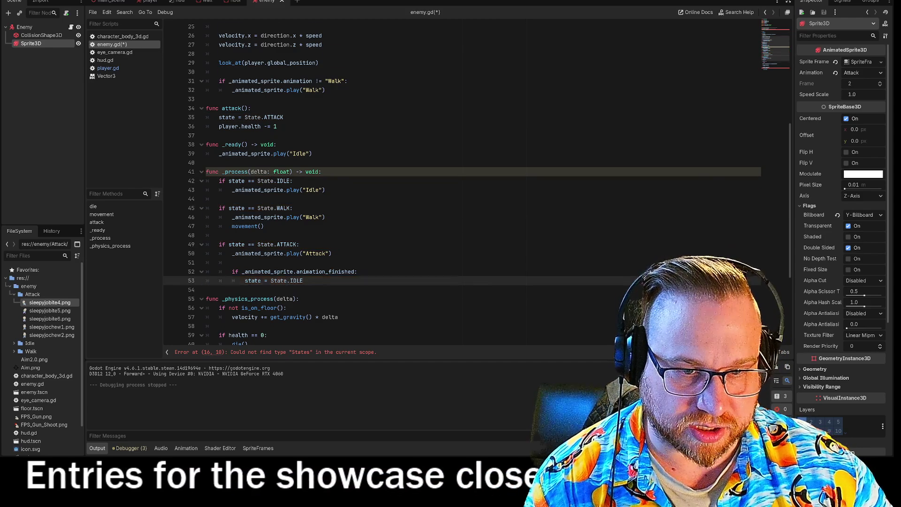
Step: Delete the state = States.WALK assignment under the chase_distance check on line 71
{"action": "scroll", "coordinate": [462, 183], "scroll_direction": "down", "scroll_amount": 5}
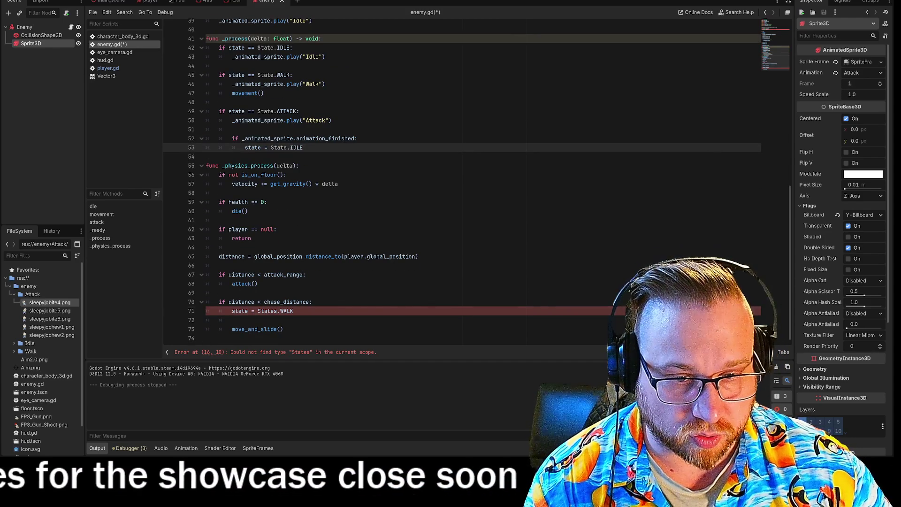
{"action": "left_click", "coordinate": [313, 302]}
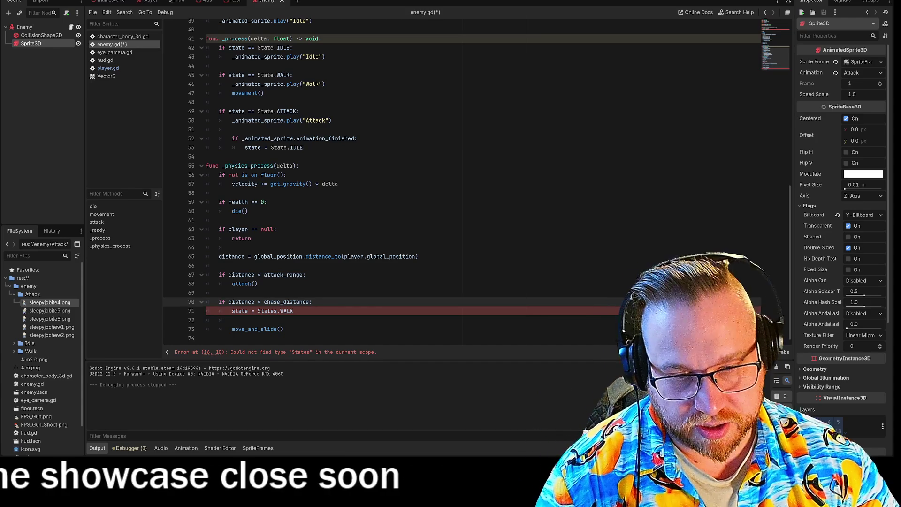
{"action": "left_click", "coordinate": [294, 311]}
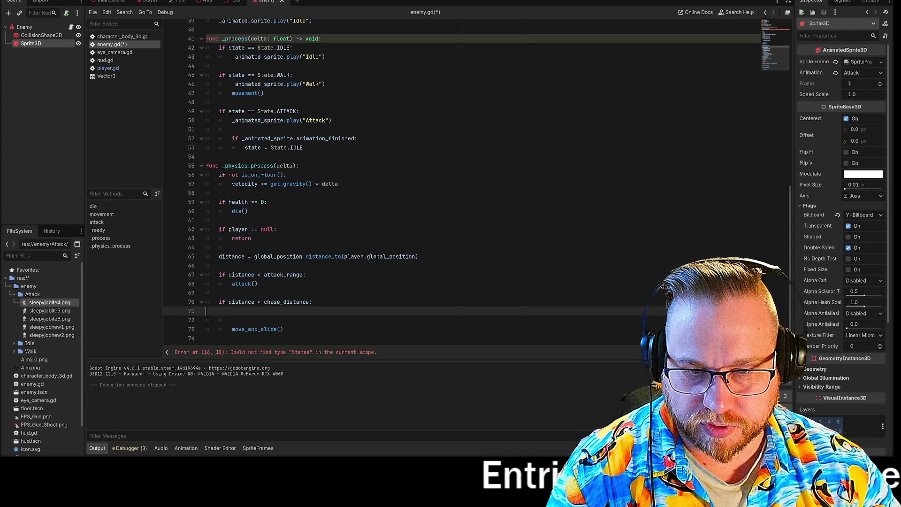
{"action": "key", "text": "Tab"}
{"action": "key", "text": "Tab"}
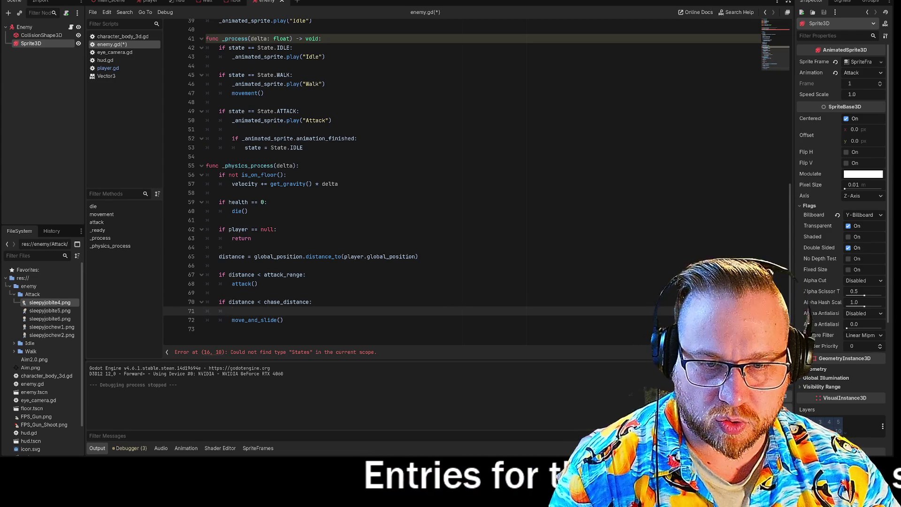
{"action": "key", "text": "Return"}
{"action": "scroll", "coordinate": [463, 183], "scroll_direction": "up", "scroll_amount": 7}
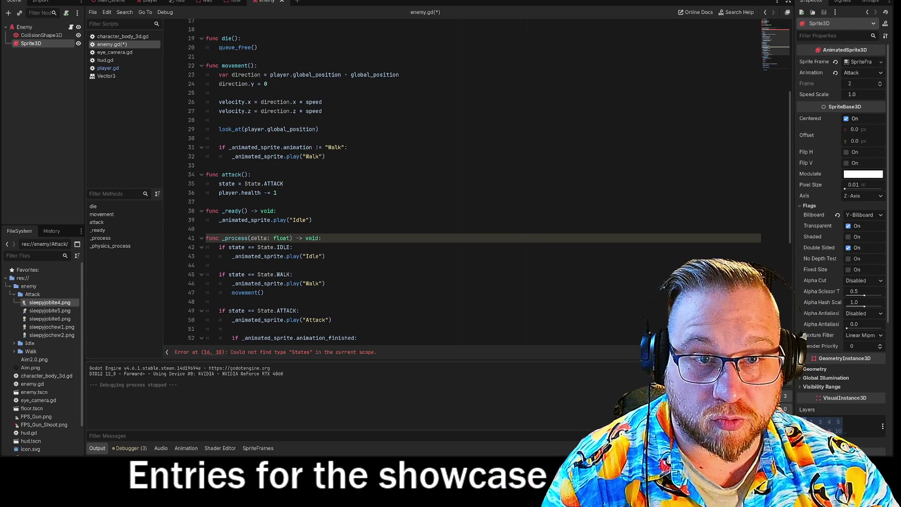
{"action": "double_click", "coordinate": [235, 66]}
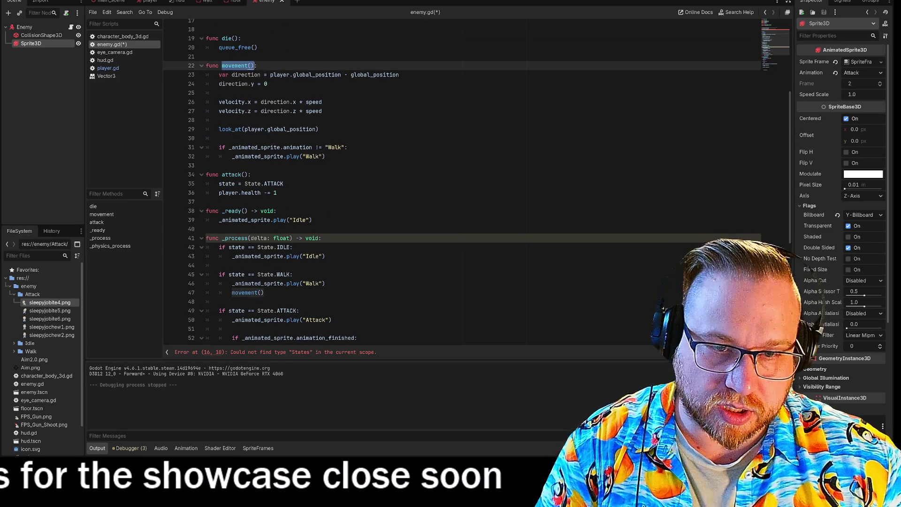
{"action": "left_click", "coordinate": [325, 256]}
{"action": "scroll", "coordinate": [325, 256], "scroll_direction": "down", "scroll_amount": 7}
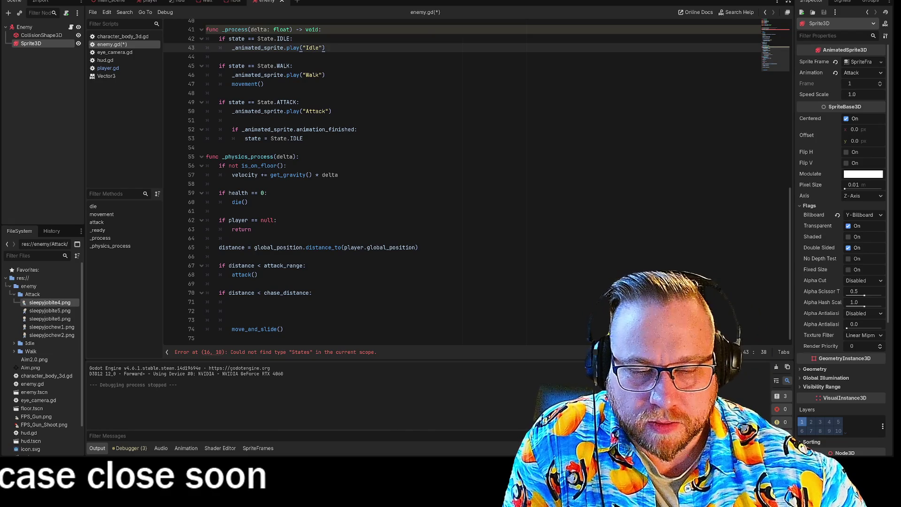
{"action": "left_click", "coordinate": [232, 301]}
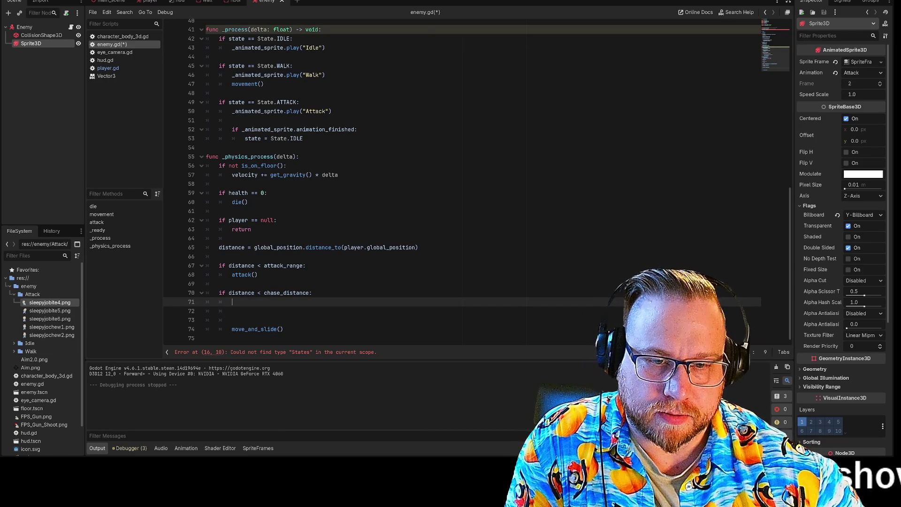
{"action": "key", "text": "BackSpace"}
{"action": "key", "text": "BackSpace"}
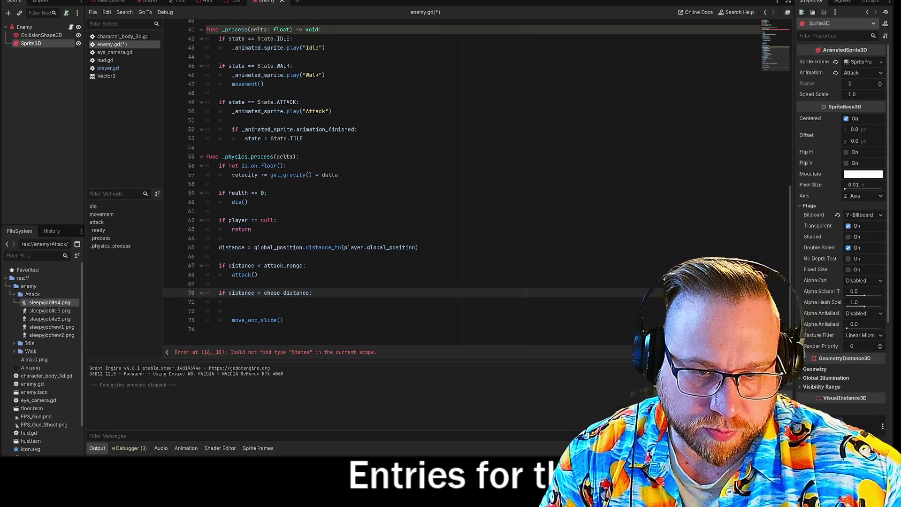
{"action": "left_click_drag", "start_coordinate": [232, 320], "coordinate": [284, 320]}
{"action": "left_click", "coordinate": [232, 302]}
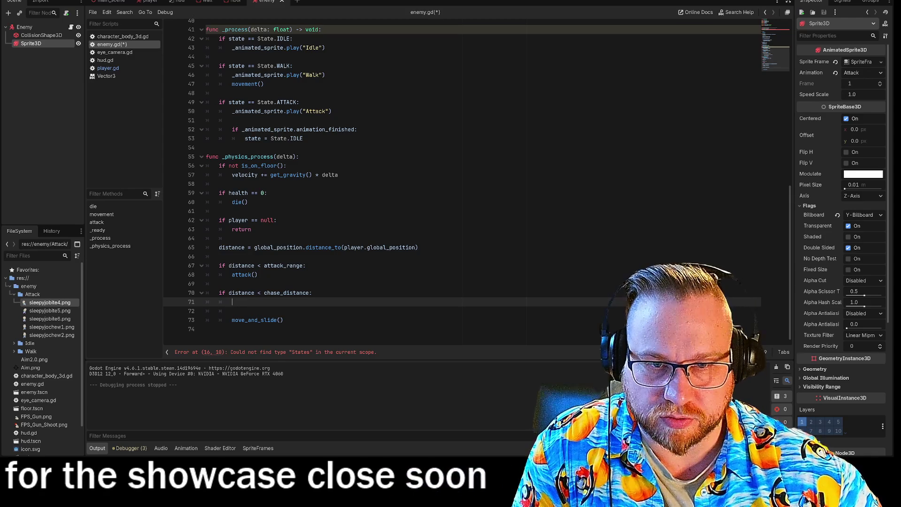
{"action": "scroll", "coordinate": [462, 183], "scroll_direction": "up", "scroll_amount": 4}
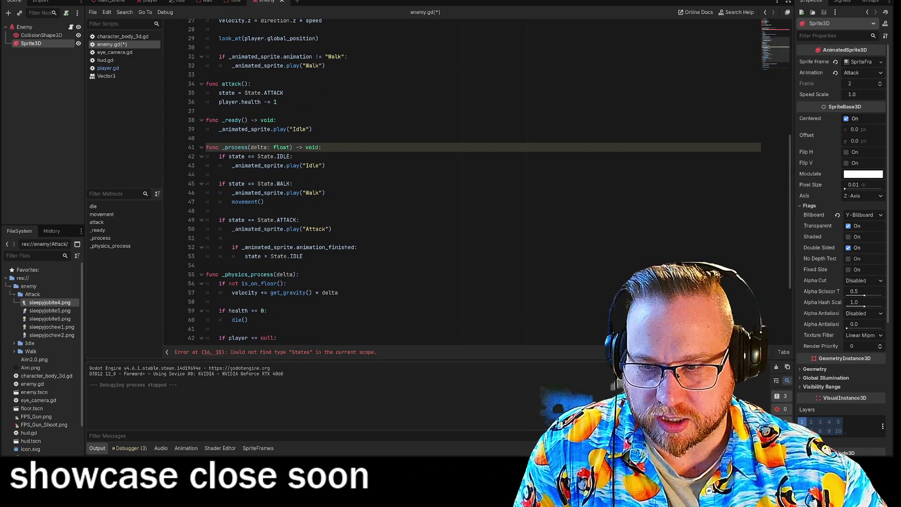
{"action": "mouse_move", "coordinate": [291, 193]}
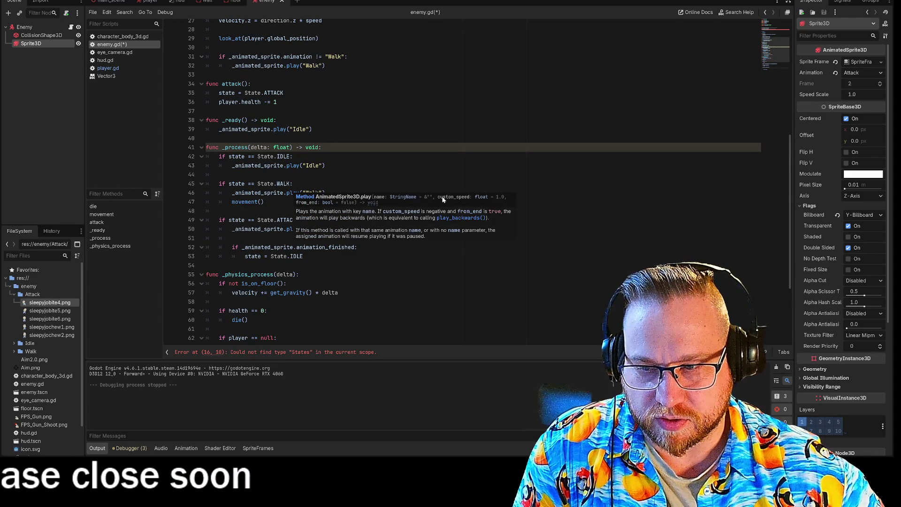
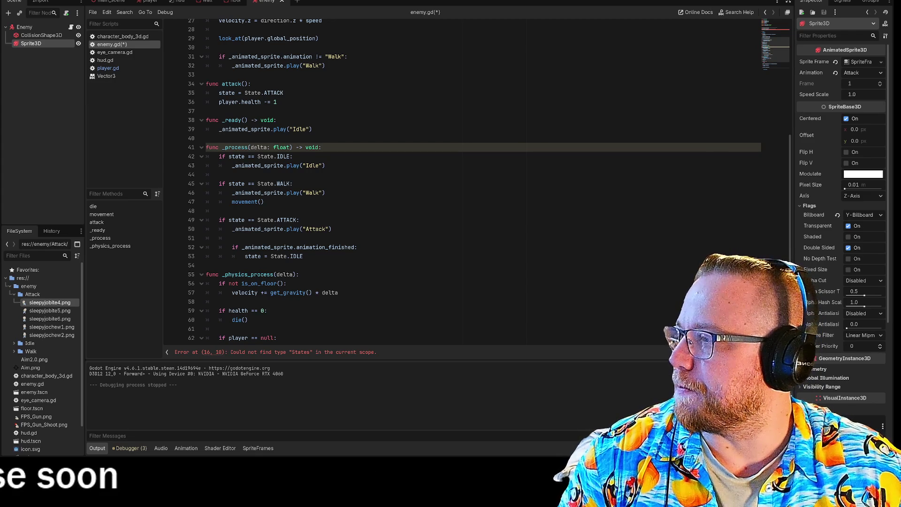
Step: Add an indented blank line after _animated_sprite.play("Idle") on line 43 of _process
{"action": "left_click", "coordinate": [293, 157]}
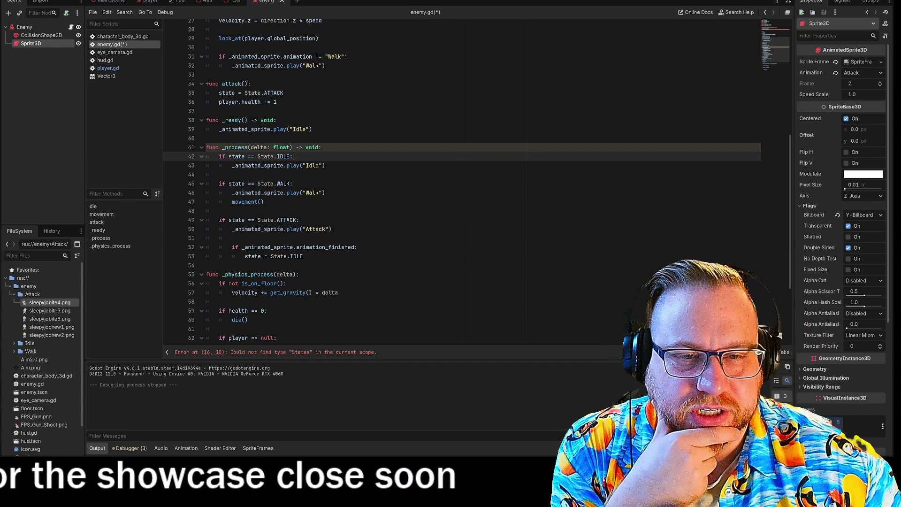
{"action": "left_click", "coordinate": [326, 165]}
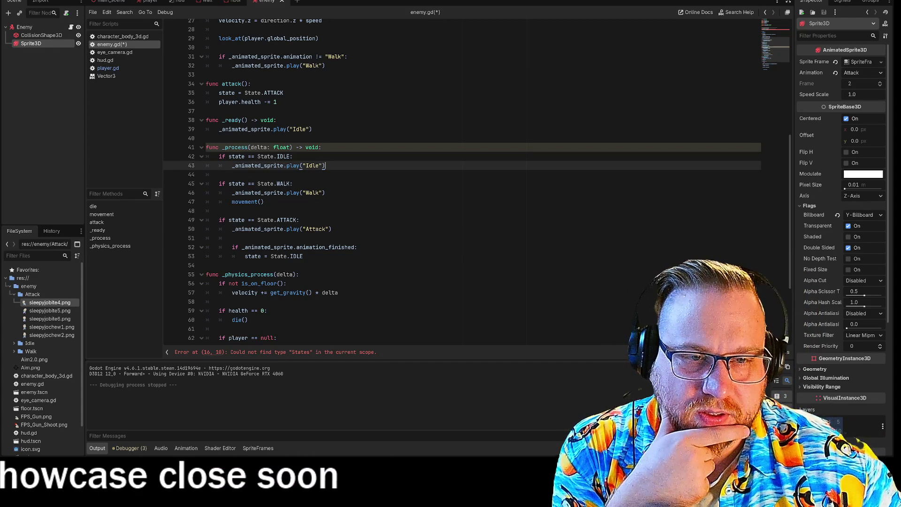
{"action": "key", "text": "Return"}
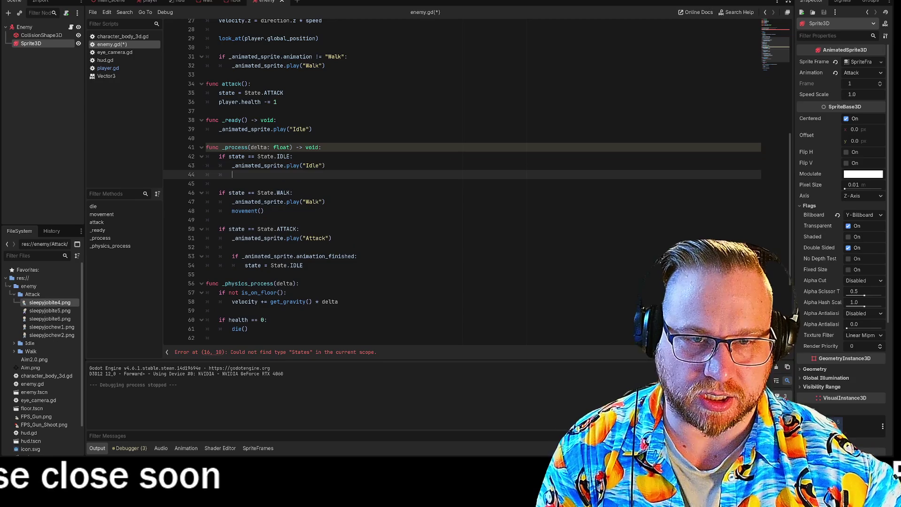
{"action": "scroll", "coordinate": [463, 179], "scroll_direction": "down", "scroll_amount": 4}
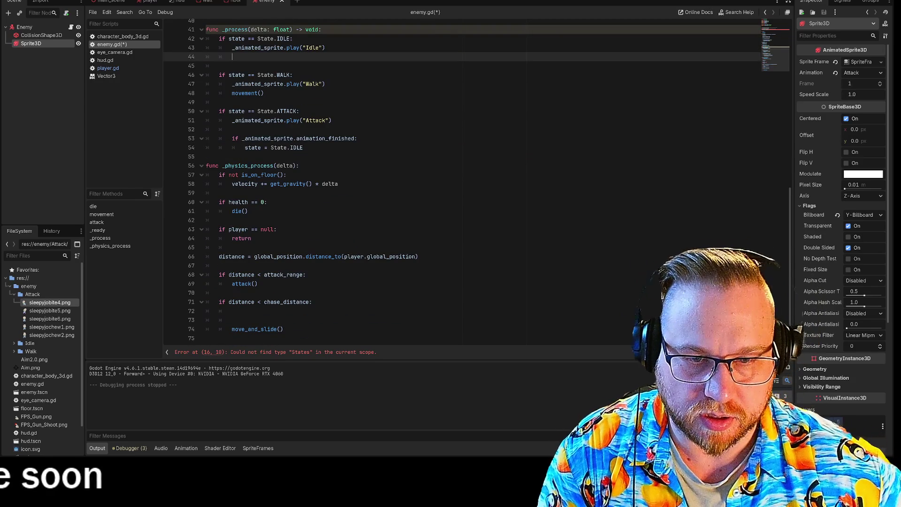
{"action": "scroll", "coordinate": [463, 180], "scroll_direction": "up", "scroll_amount": 4}
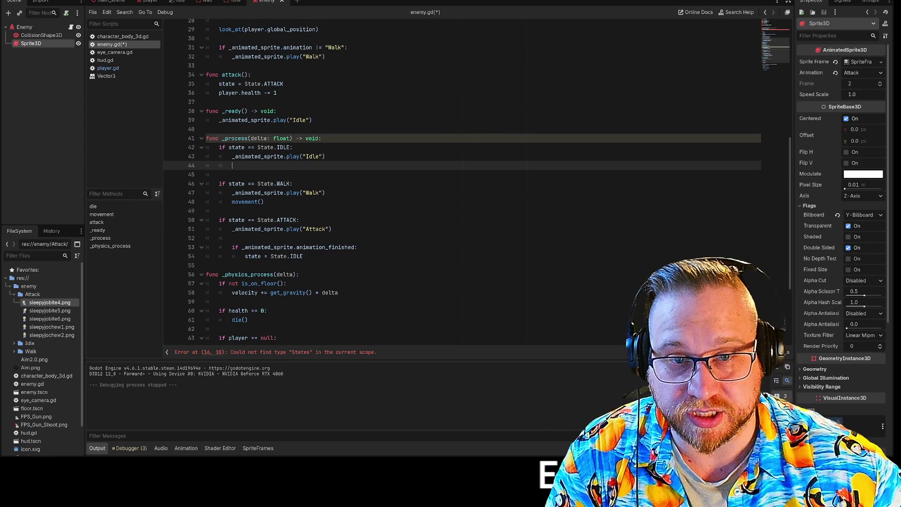
Step: Cut the IDLE, WALK and ATTACK state branches out of _process and remove its leftover lines
{"action": "left_click_drag", "start_coordinate": [207, 148], "coordinate": [231, 147]}
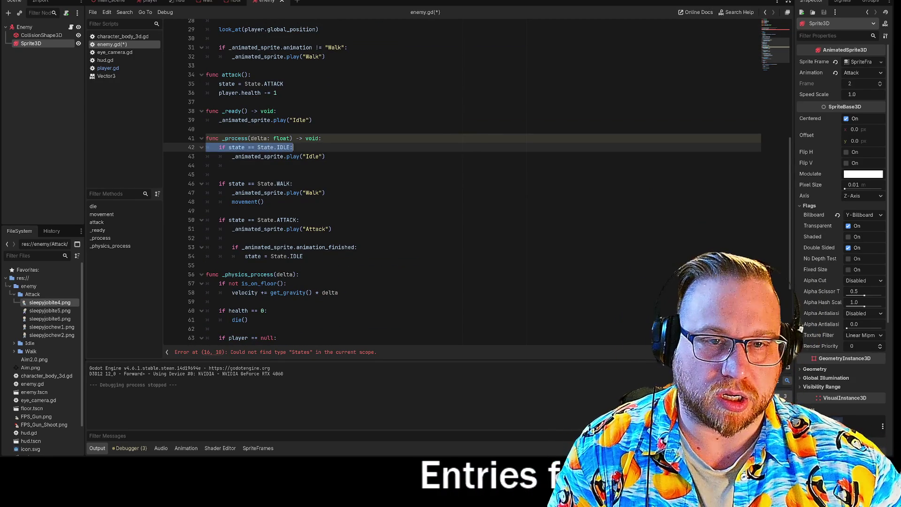
{"action": "mouse_move", "coordinate": [231, 147]}
{"action": "left_mouse_down"}
{"action": "mouse_move", "coordinate": [327, 156]}
{"action": "mouse_move", "coordinate": [303, 256]}
{"action": "left_mouse_up"}
{"action": "key", "text": "ctrl+c"}
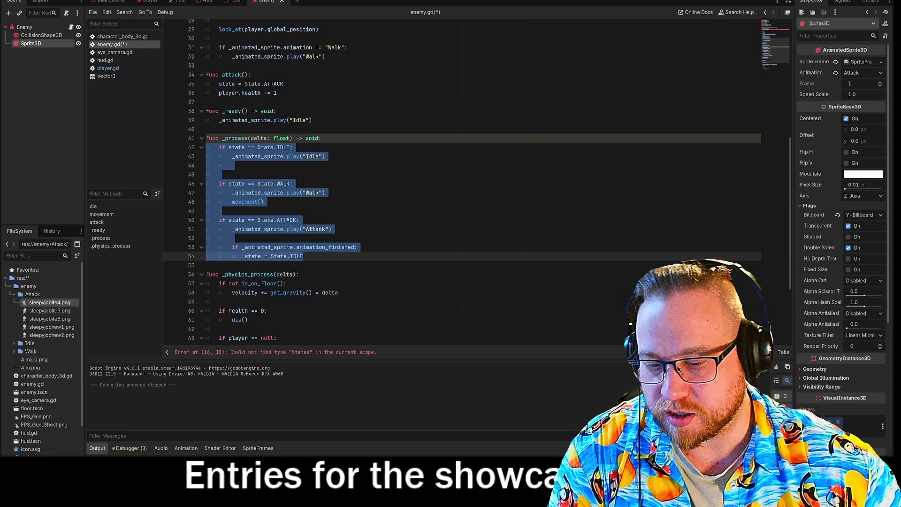
{"action": "key", "text": "BackSpace"}
{"action": "key", "text": "BackSpace"}
{"action": "key", "text": "BackSpace"}
{"action": "key", "text": "BackSpace"}
{"action": "key", "text": "BackSpace"}
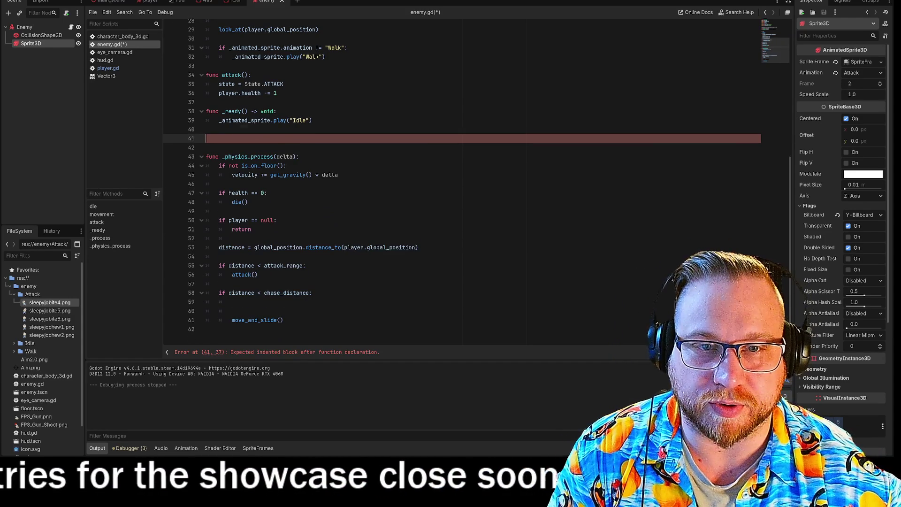
{"action": "key", "text": "BackSpace"}
{"action": "key", "text": "BackSpace"}
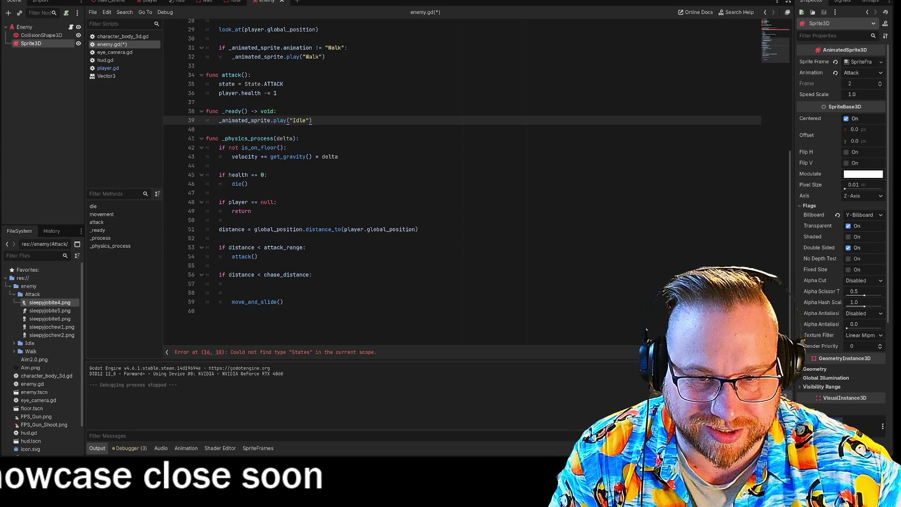
Step: Paste the state branches below the distance calculation in _physics_process and remove extra blank lines
{"action": "left_click", "coordinate": [219, 238]}
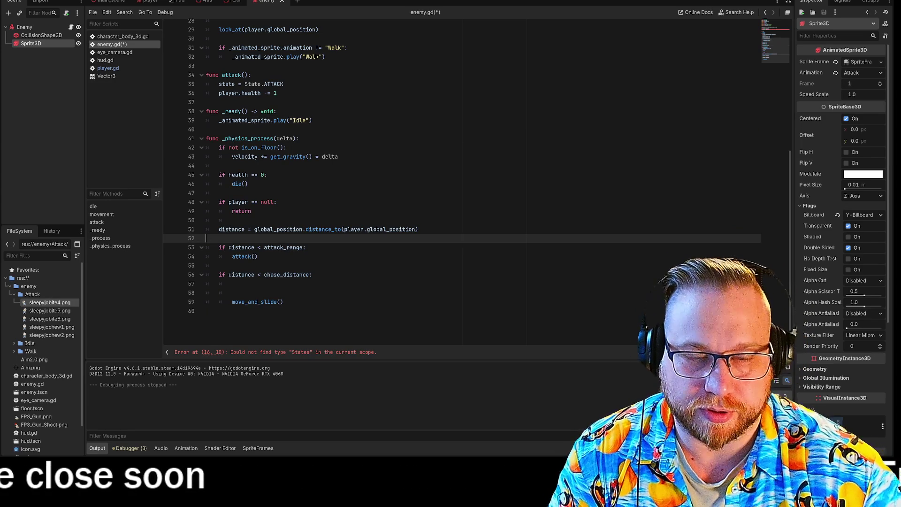
{"action": "key", "text": "Return"}
{"action": "key", "text": "Return"}
{"action": "key", "text": "Up"}
{"action": "key", "text": "Up"}
{"action": "key", "text": "ctrl+v"}
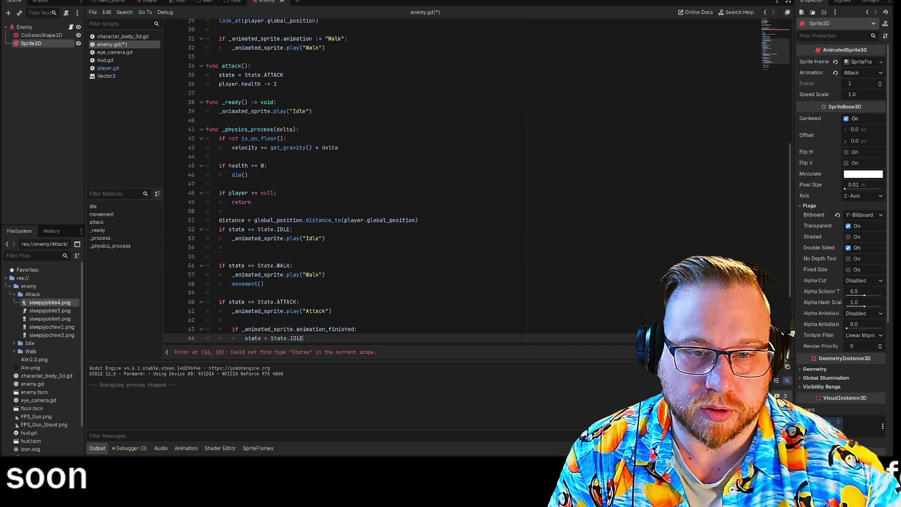
{"action": "scroll", "coordinate": [422, 183], "scroll_direction": "down", "scroll_amount": 2}
{"action": "key", "text": "Delete"}
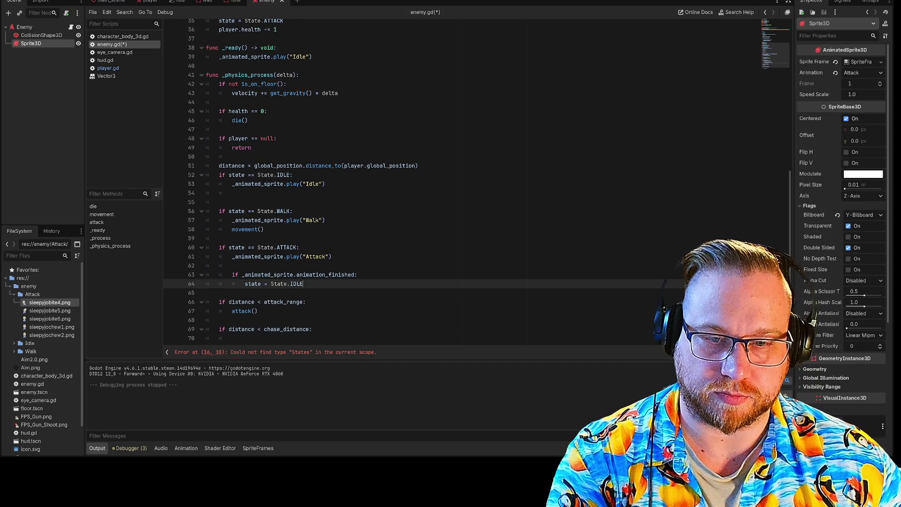
{"action": "key", "text": "Delete"}
{"action": "scroll", "coordinate": [423, 183], "scroll_direction": "up", "scroll_amount": 2}
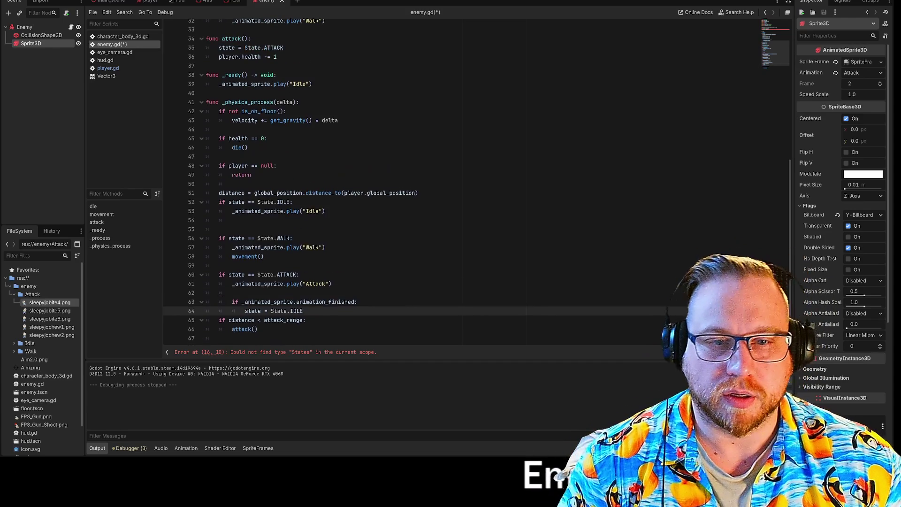
{"action": "scroll", "coordinate": [422, 183], "scroll_direction": "down", "scroll_amount": 3}
{"action": "scroll", "coordinate": [423, 183], "scroll_direction": "up", "scroll_amount": 2}
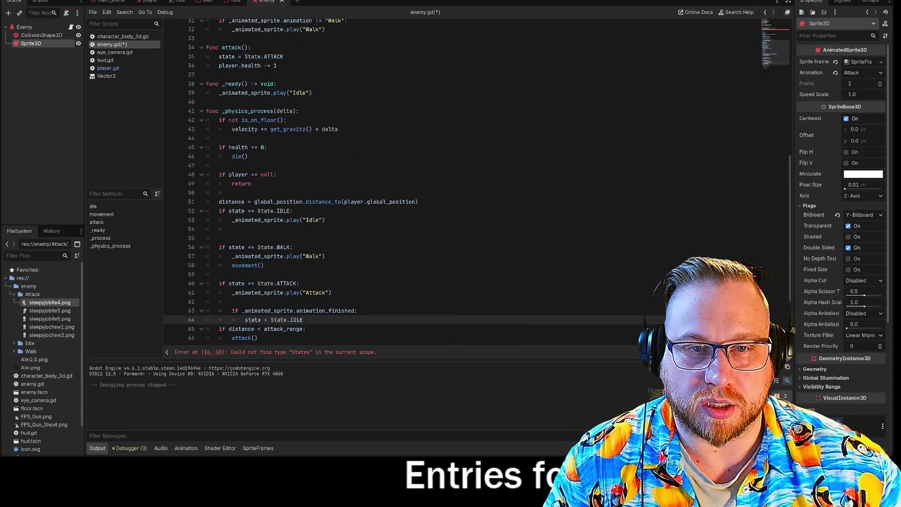
{"action": "left_click_drag", "start_coordinate": [206, 111], "coordinate": [339, 129]}
Step: Fold the on-floor gravity and health check blocks in _physics_process to review the code
{"action": "left_click", "coordinate": [339, 129]}
{"action": "left_click", "coordinate": [202, 120]}
{"action": "left_click", "coordinate": [201, 138]}
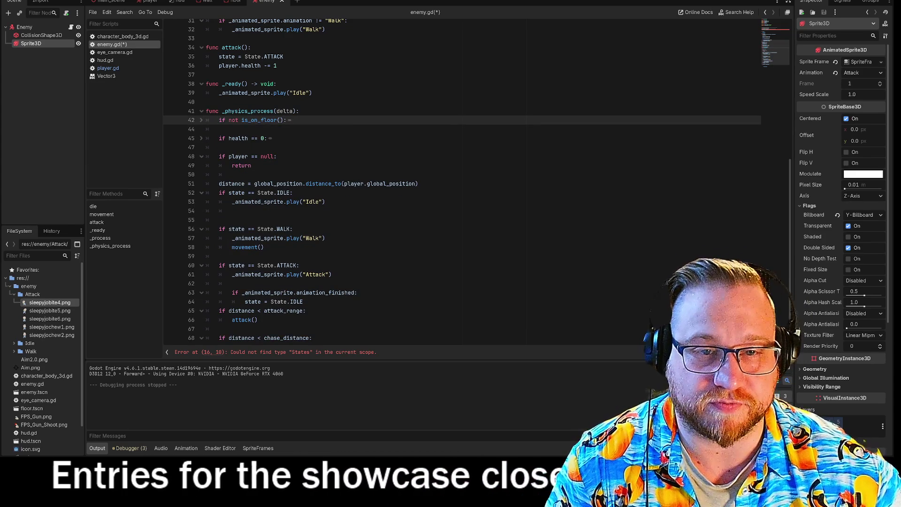
{"action": "key", "text": "Down"}
{"action": "key", "text": "Down"}
{"action": "key", "text": "Down"}
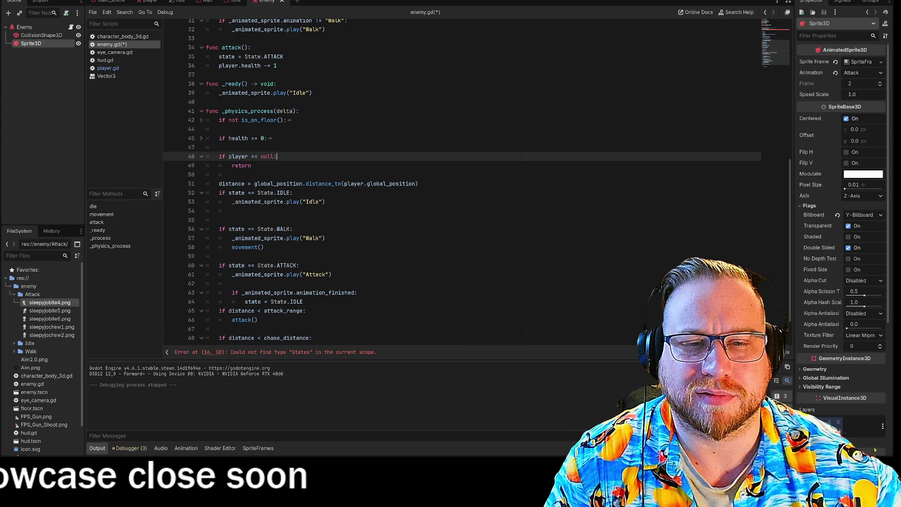
{"action": "left_click", "coordinate": [202, 158]}
{"action": "scroll", "coordinate": [202, 158], "scroll_direction": "down", "scroll_amount": 1}
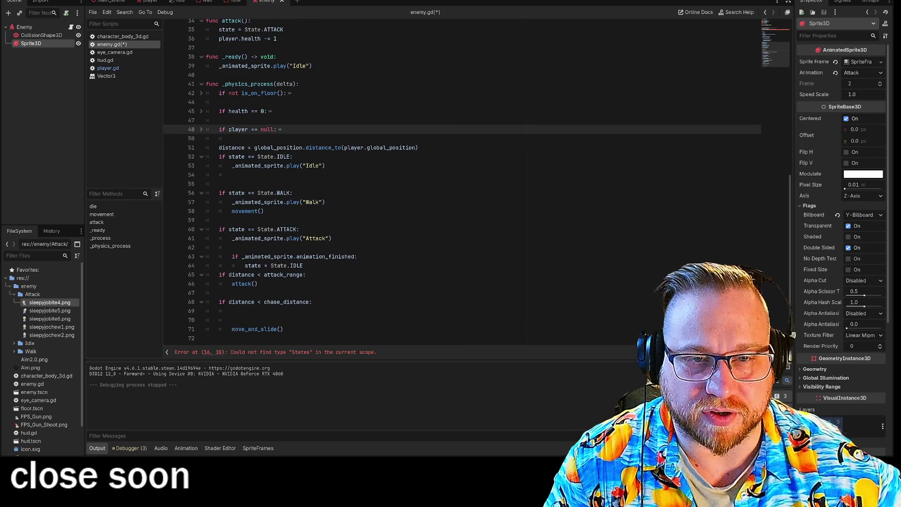
{"action": "left_click", "coordinate": [201, 129]}
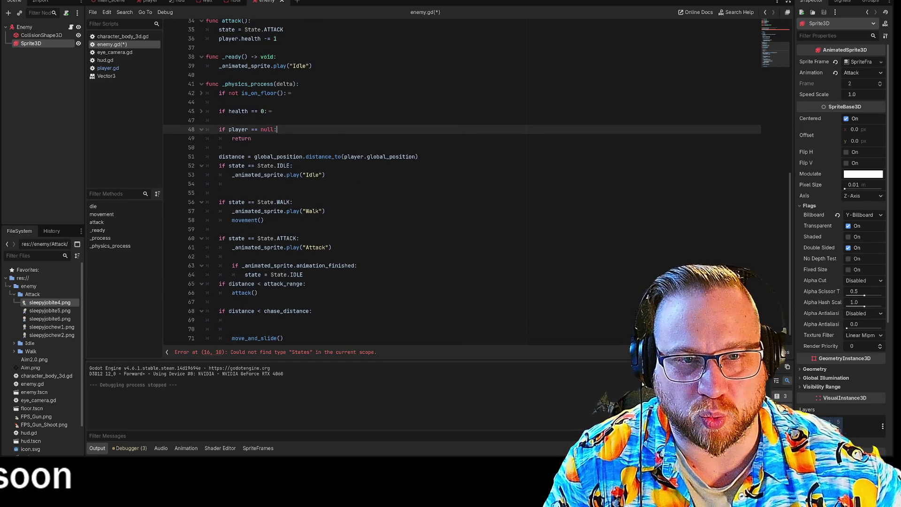
{"action": "scroll", "coordinate": [199, 132], "scroll_direction": "up", "scroll_amount": 8}
{"action": "scroll", "coordinate": [199, 132], "scroll_direction": "down", "scroll_amount": 6}
Step: Delete the player null check and add a blank line after the distance calculation
{"action": "left_click_drag", "start_coordinate": [251, 193], "coordinate": [206, 184]}
{"action": "key", "text": "BackSpace"}
{"action": "key", "text": "BackSpace"}
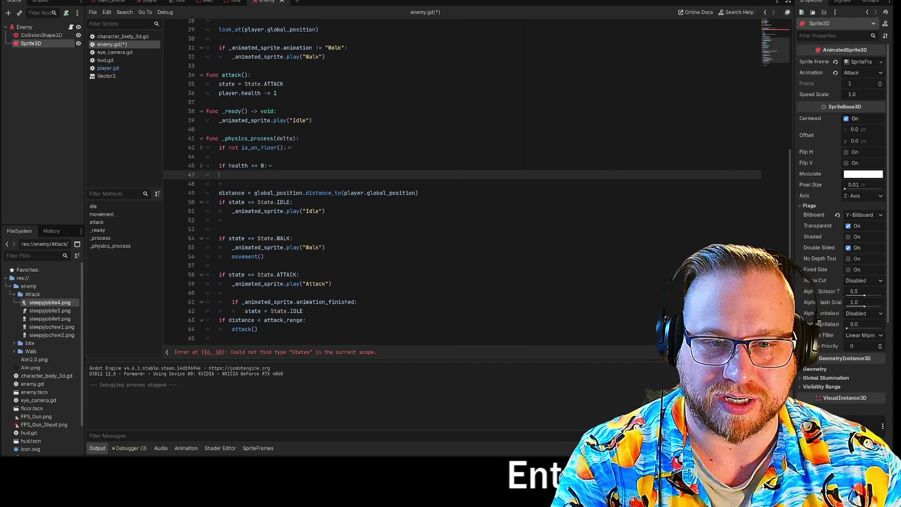
{"action": "left_click", "coordinate": [232, 183]}
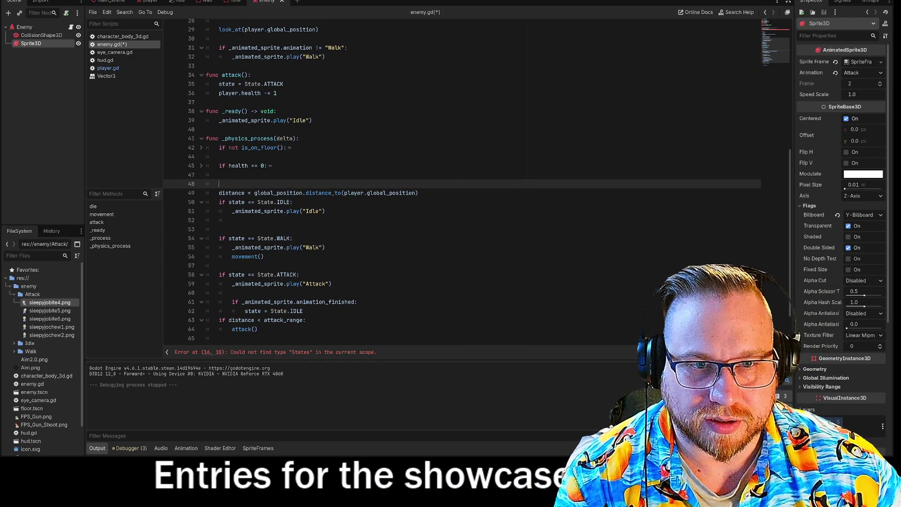
{"action": "scroll", "coordinate": [270, 168], "scroll_direction": "down", "scroll_amount": 2}
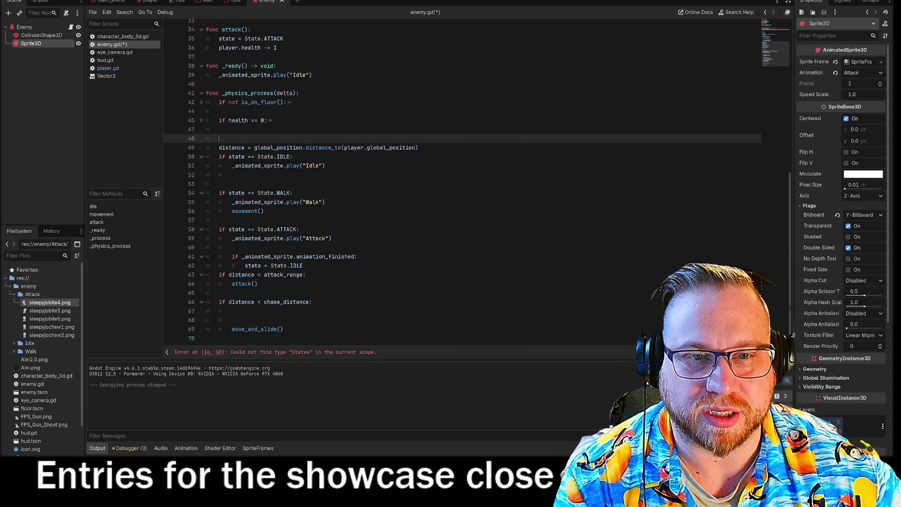
{"action": "key", "text": "Down"}
{"action": "key", "text": "shift+End"}
{"action": "key", "text": "End"}
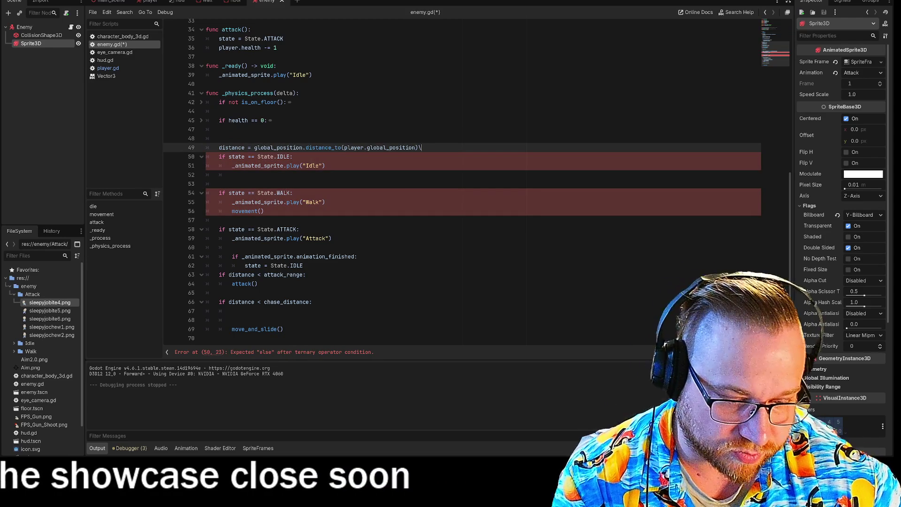
{"action": "key", "text": "Return"}
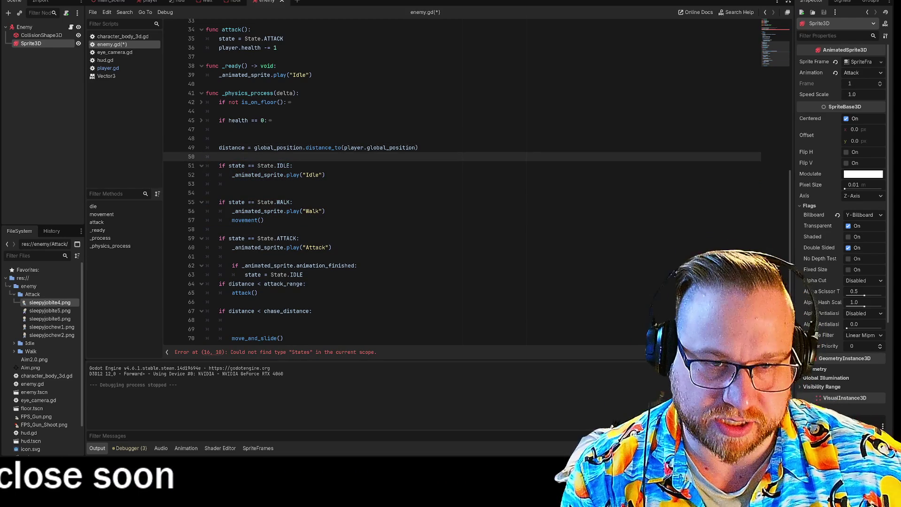
Step: Select the last chase_distance block down through move_and_slide() for copying
{"action": "left_click", "coordinate": [326, 174]}
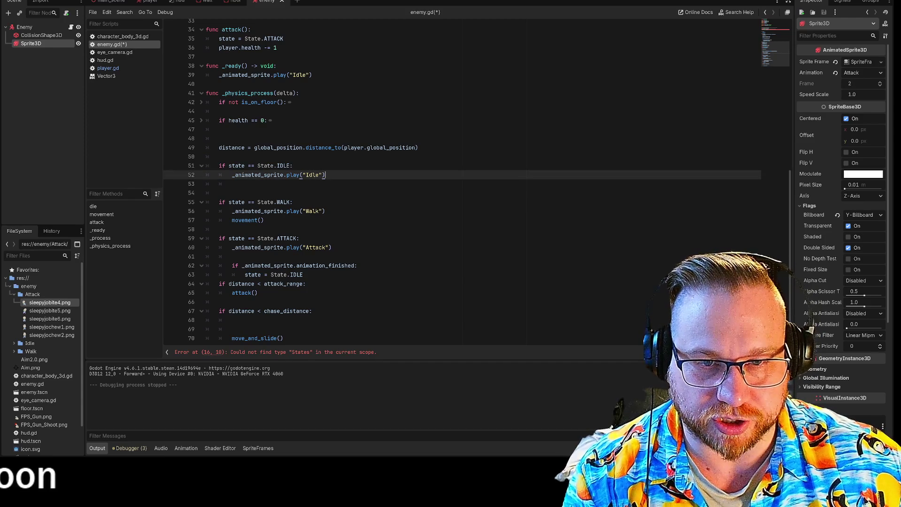
{"action": "scroll", "coordinate": [325, 175], "scroll_direction": "down", "scroll_amount": 1}
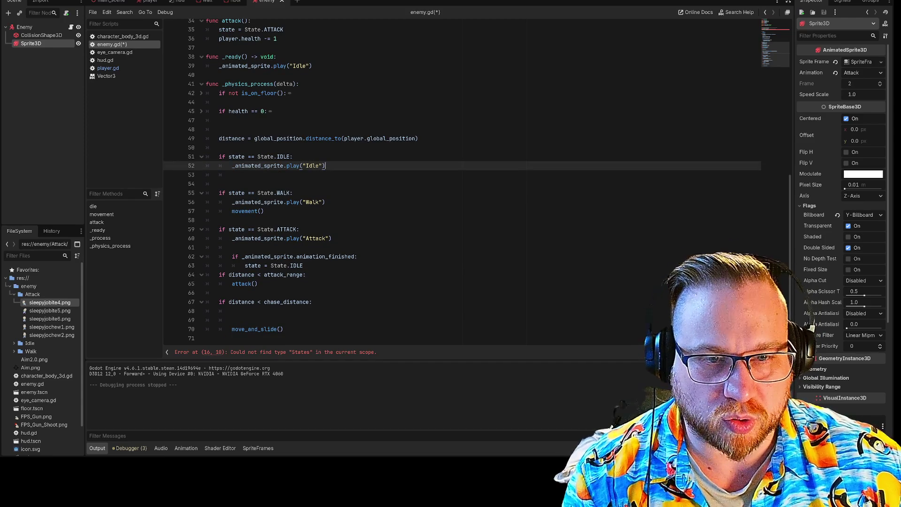
{"action": "left_click", "coordinate": [231, 202]}
{"action": "left_click_drag", "start_coordinate": [232, 211], "coordinate": [265, 210]}
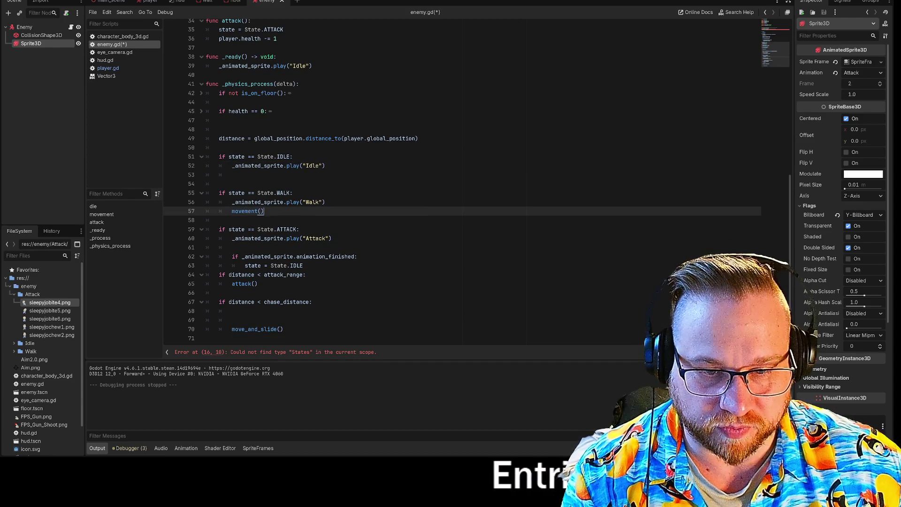
{"action": "left_click_drag", "start_coordinate": [232, 329], "coordinate": [283, 329]}
{"action": "left_click", "coordinate": [283, 329]}
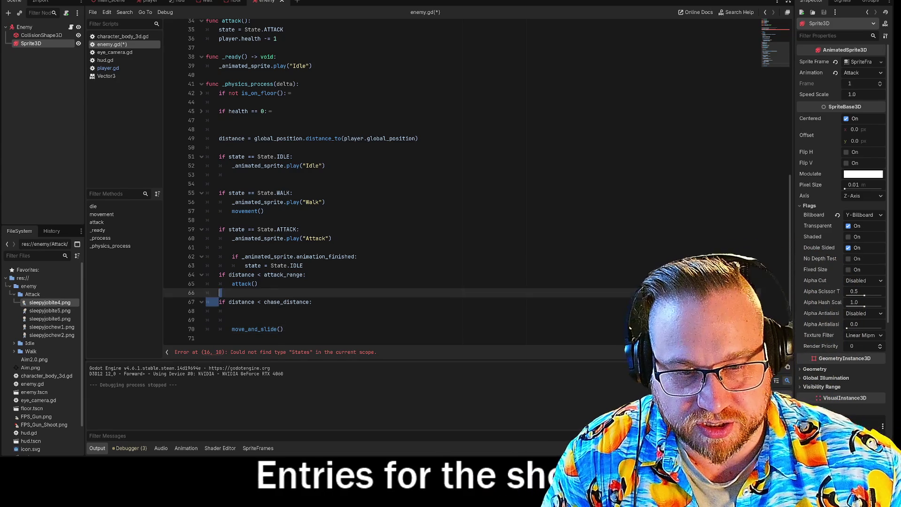
{"action": "left_click", "coordinate": [232, 320]}
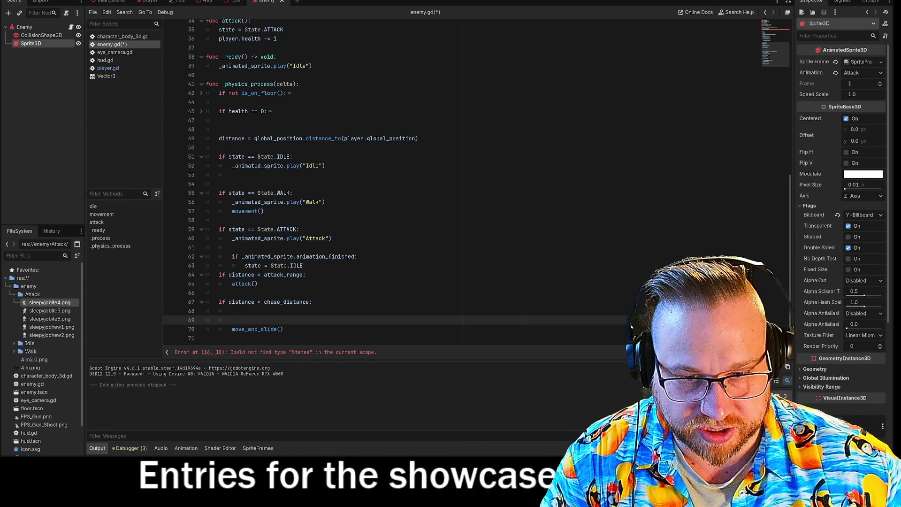
{"action": "mouse_move", "coordinate": [219, 302]}
{"action": "left_mouse_down"}
{"action": "mouse_move", "coordinate": [232, 320]}
{"action": "mouse_move", "coordinate": [283, 329]}
{"action": "left_mouse_up"}
{"action": "key", "text": "ctrl+c"}
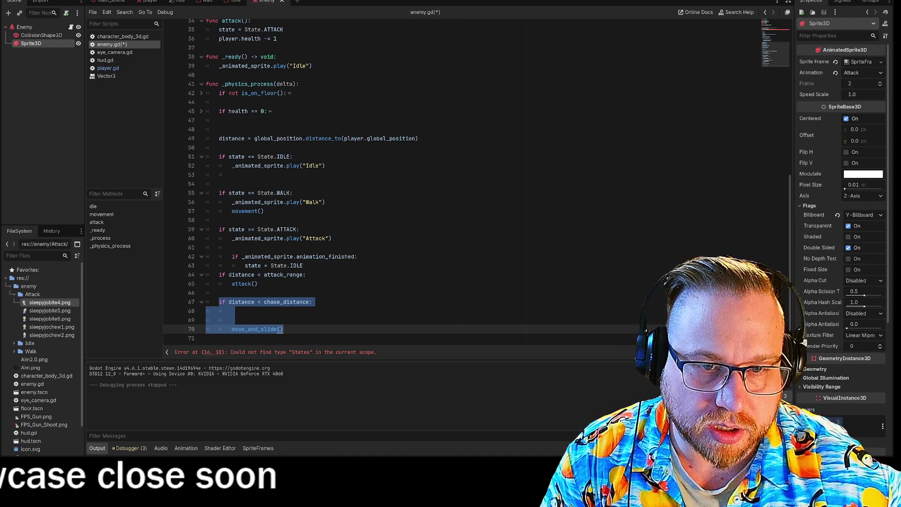
Step: Paste the chase_distance check under the WALK state and indent the Walk lines beneath it
{"action": "left_click", "coordinate": [325, 202]}
{"action": "key", "text": "ctrl+shift+Return"}
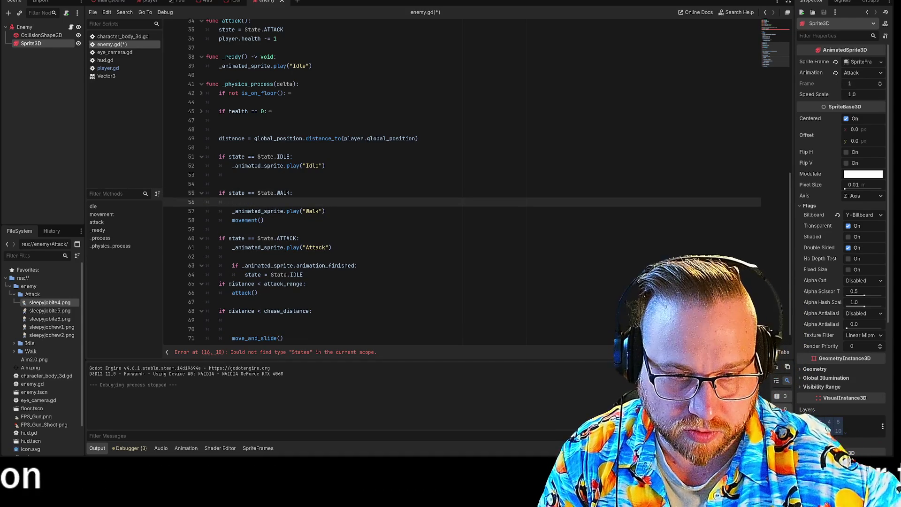
{"action": "key", "text": "ctrl+v"}
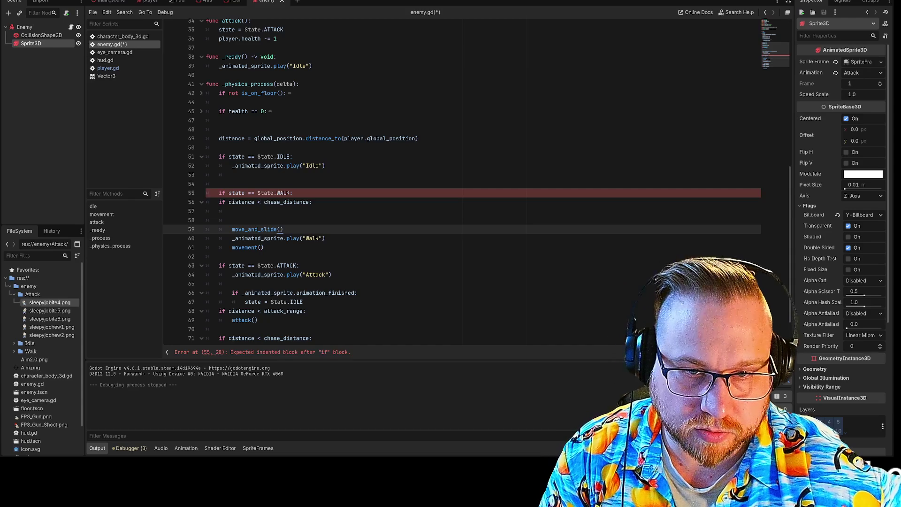
{"action": "left_click", "coordinate": [218, 202]}
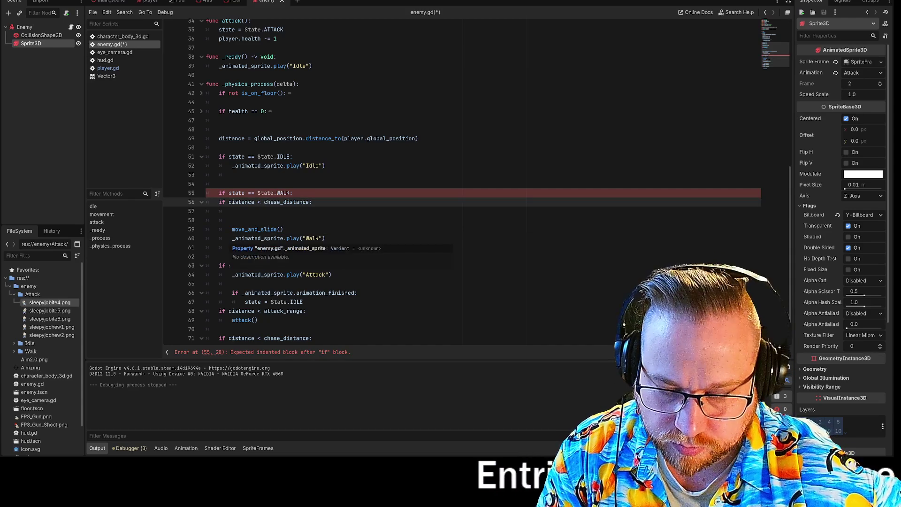
{"action": "key", "text": "Down"}
{"action": "key", "text": "Down"}
{"action": "key", "text": "Down"}
{"action": "key", "text": "Tab"}
{"action": "key", "text": "Down"}
{"action": "key", "text": "Tab"}
{"action": "key", "text": "Down"}
{"action": "key", "text": "Tab"}
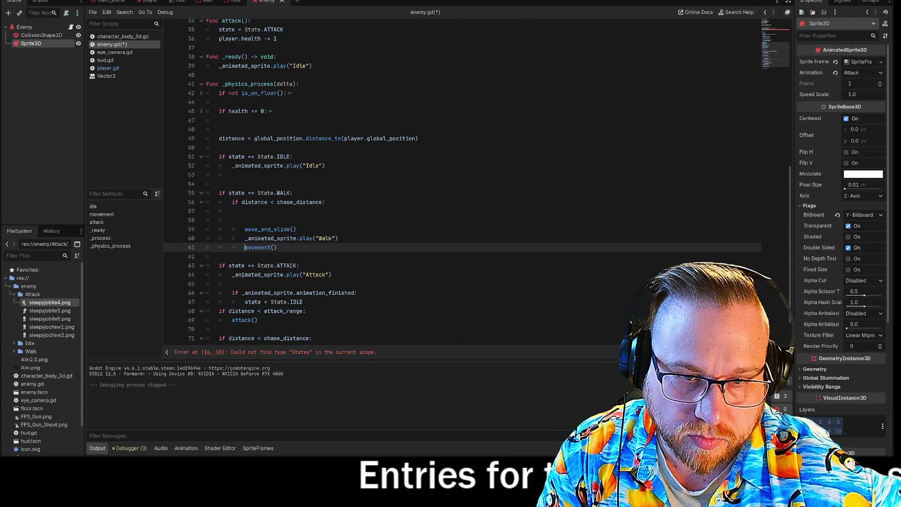
{"action": "key", "text": "Up"}
{"action": "key", "text": "Up"}
{"action": "key", "text": "Up"}
{"action": "key", "text": "BackSpace"}
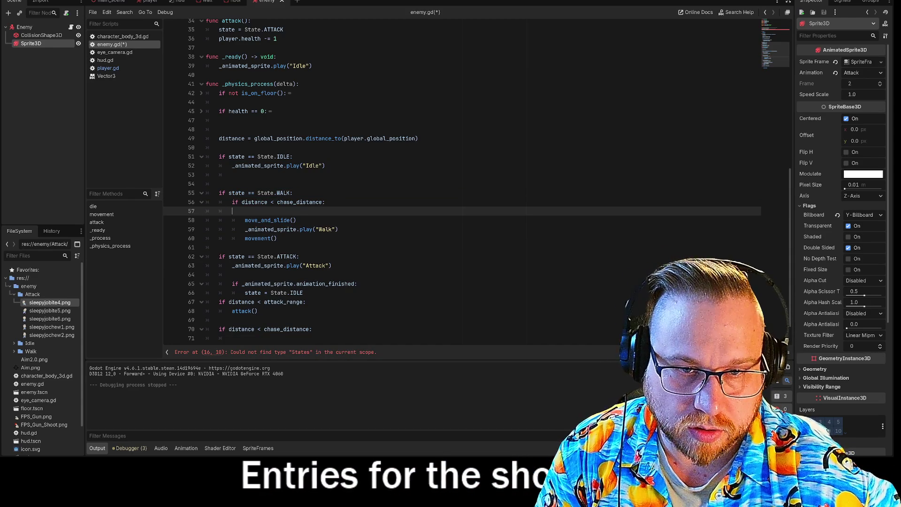
{"action": "key", "text": "BackSpace"}
Step: Move the move_and_slide() call to the line after movement() in the WALK block
{"action": "left_click", "coordinate": [224, 238]}
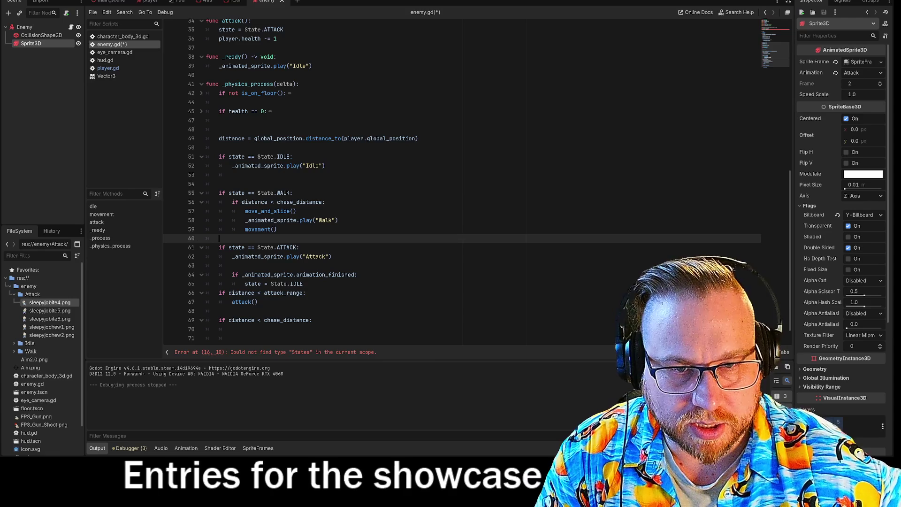
{"action": "left_click_drag", "start_coordinate": [244, 212], "coordinate": [297, 211]}
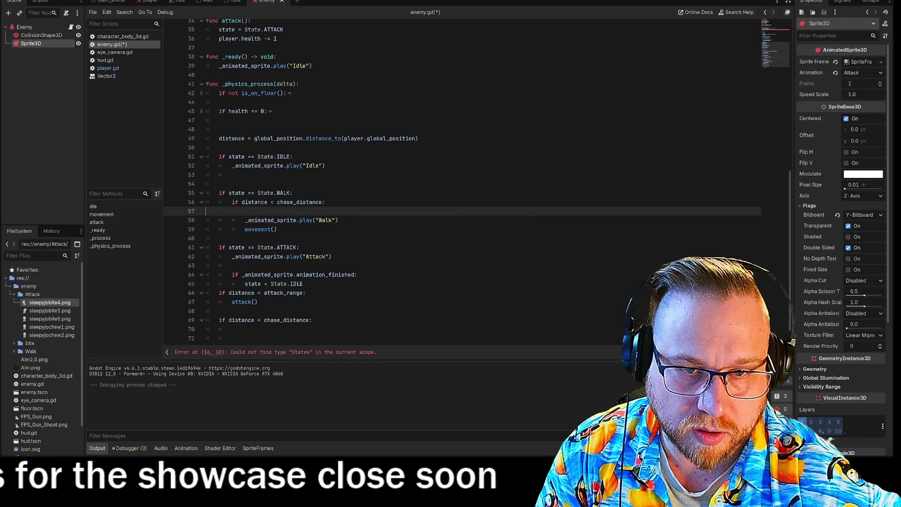
{"action": "key", "text": "BackSpace"}
{"action": "key", "text": "BackSpace"}
{"action": "key", "text": "BackSpace"}
{"action": "left_click", "coordinate": [277, 221]}
{"action": "key", "text": "Return"}
{"action": "type", "text": "move_and_slide()"}
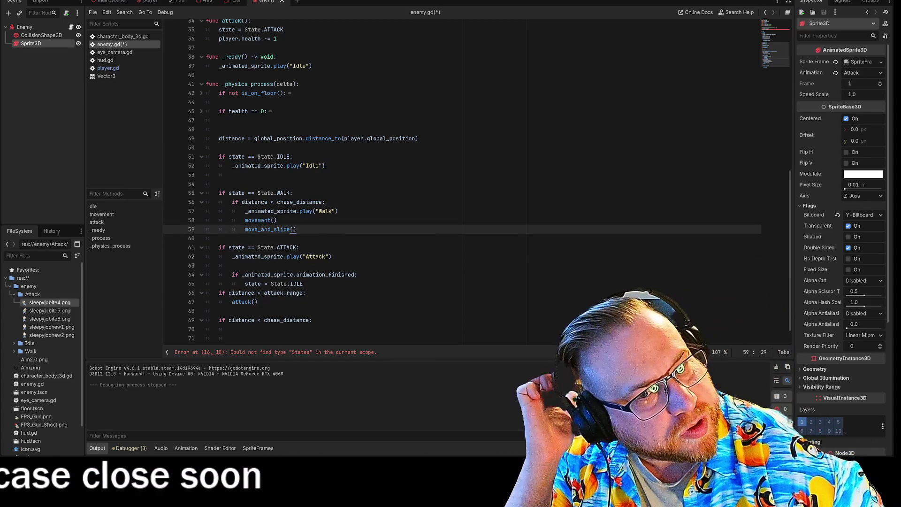
Step: Delete the Walk animation check and its play call from the movement() function
{"action": "scroll", "coordinate": [462, 183], "scroll_direction": "up", "scroll_amount": 5}
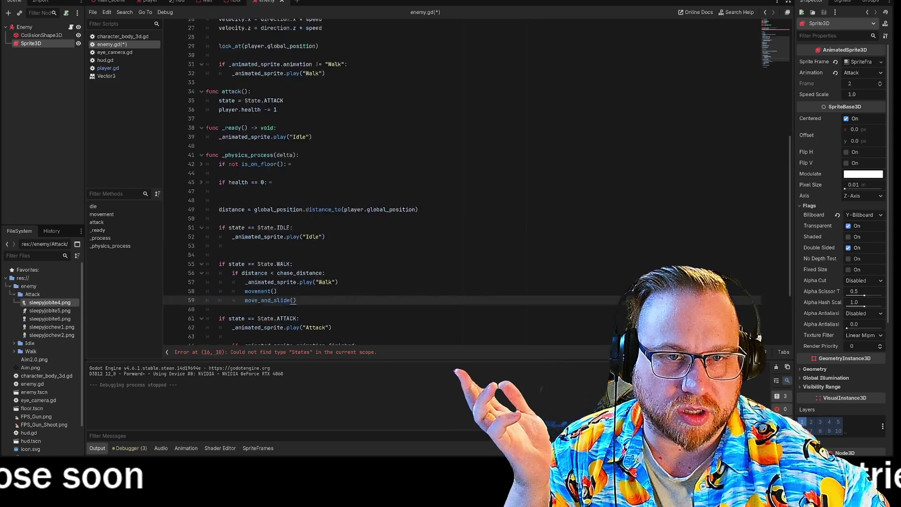
{"action": "scroll", "coordinate": [462, 184], "scroll_direction": "up", "scroll_amount": 2}
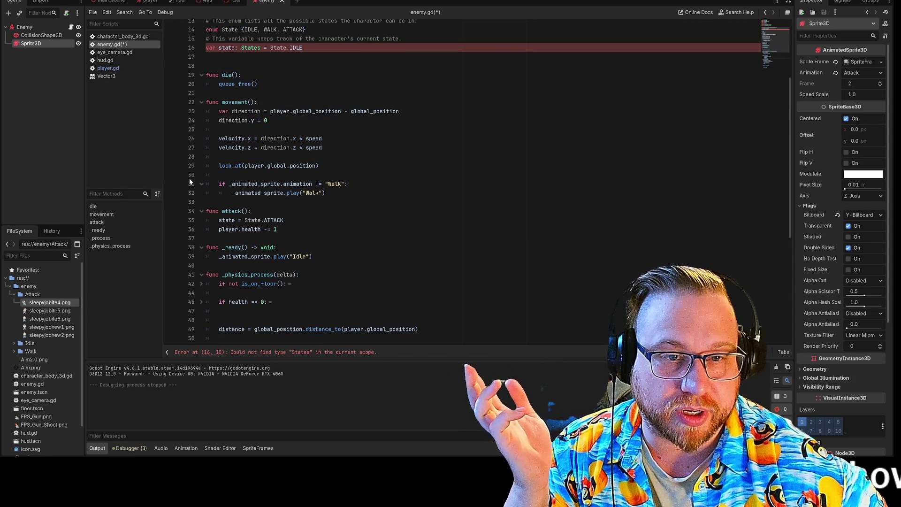
{"action": "scroll", "coordinate": [462, 183], "scroll_direction": "down", "scroll_amount": 8}
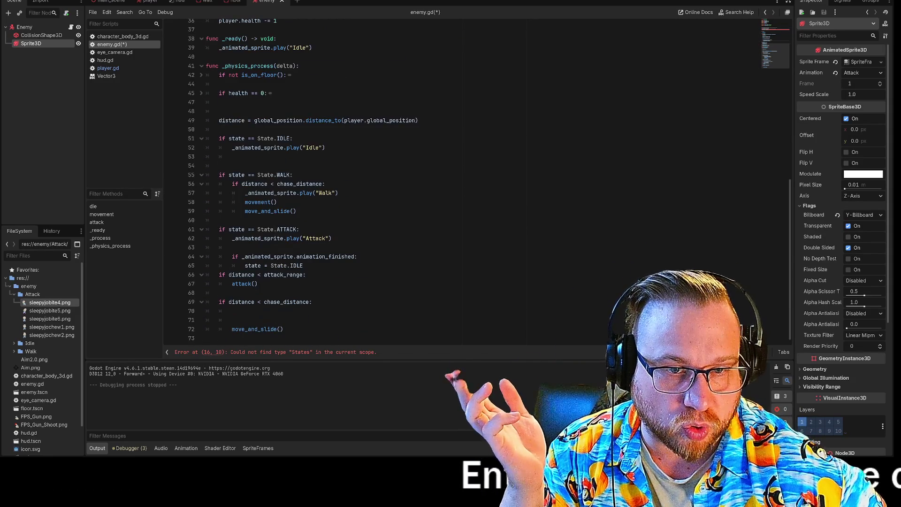
{"action": "scroll", "coordinate": [463, 183], "scroll_direction": "up", "scroll_amount": 10}
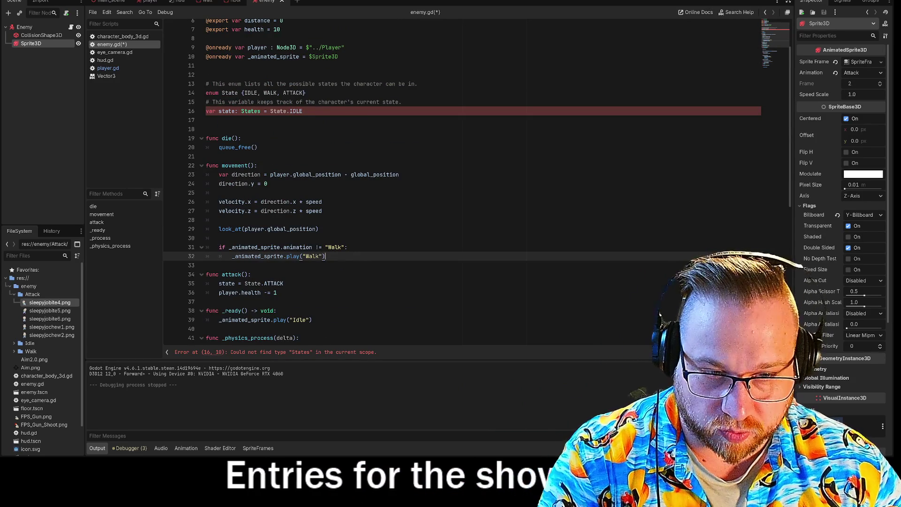
{"action": "key", "text": "shift+Up"}
{"action": "key", "text": "shift+Up"}
{"action": "key", "text": "BackSpace"}
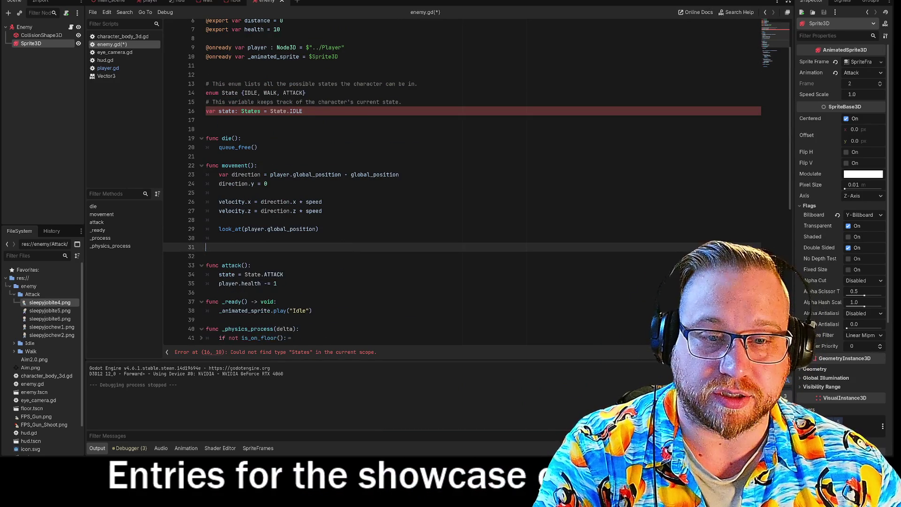
{"action": "key", "text": "BackSpace"}
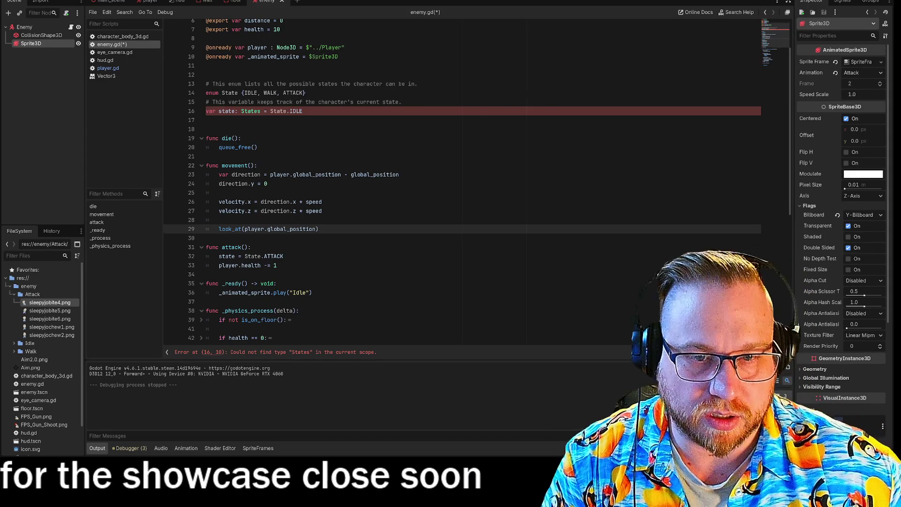
{"action": "scroll", "coordinate": [463, 183], "scroll_direction": "down", "scroll_amount": 9}
{"action": "left_click", "coordinate": [293, 175]}
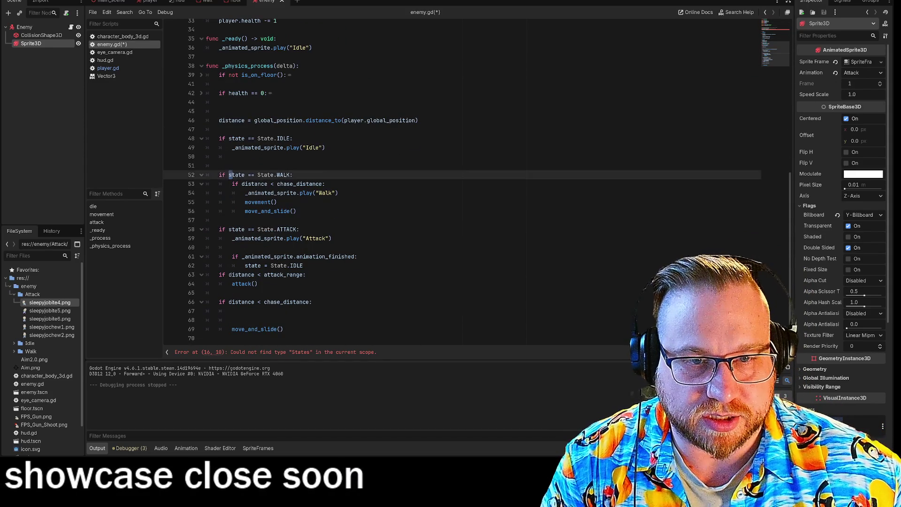
Step: Change the state variable's type annotation on line 16 from States to State to clear the error
{"action": "key", "text": "Down"}
{"action": "key", "text": "Down"}
{"action": "key", "text": "Down"}
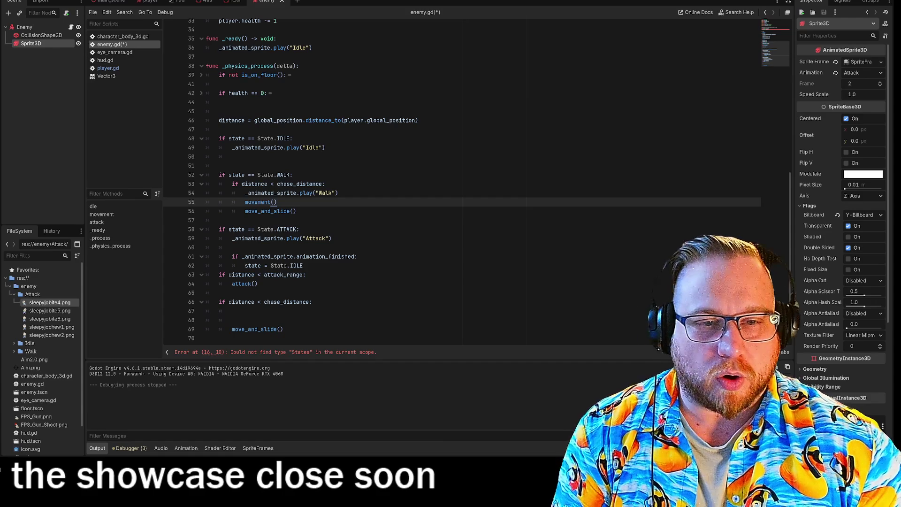
{"action": "left_click", "coordinate": [296, 211]}
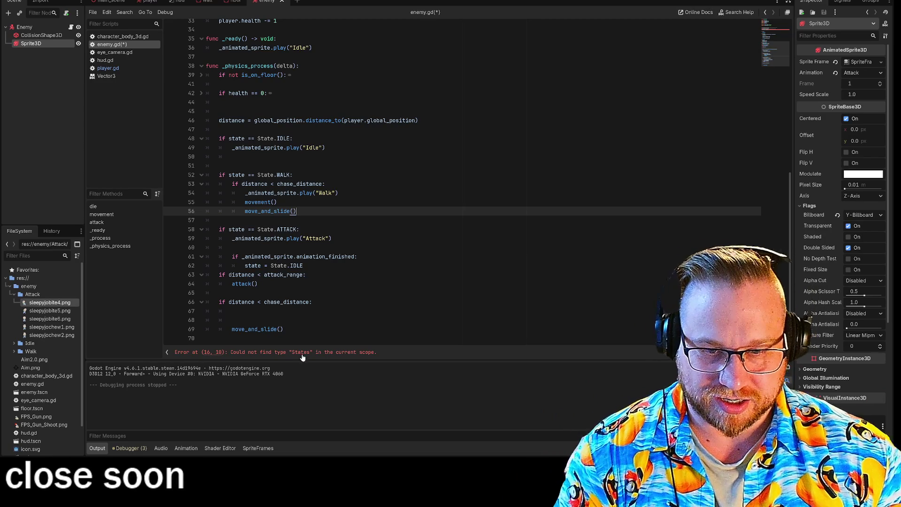
{"action": "left_click", "coordinate": [299, 352]}
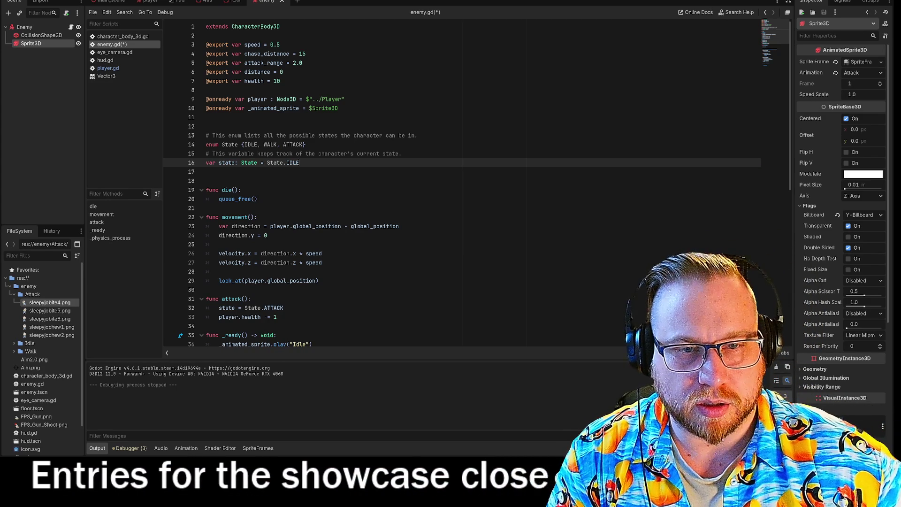
{"action": "mouse_move", "coordinate": [250, 163]}
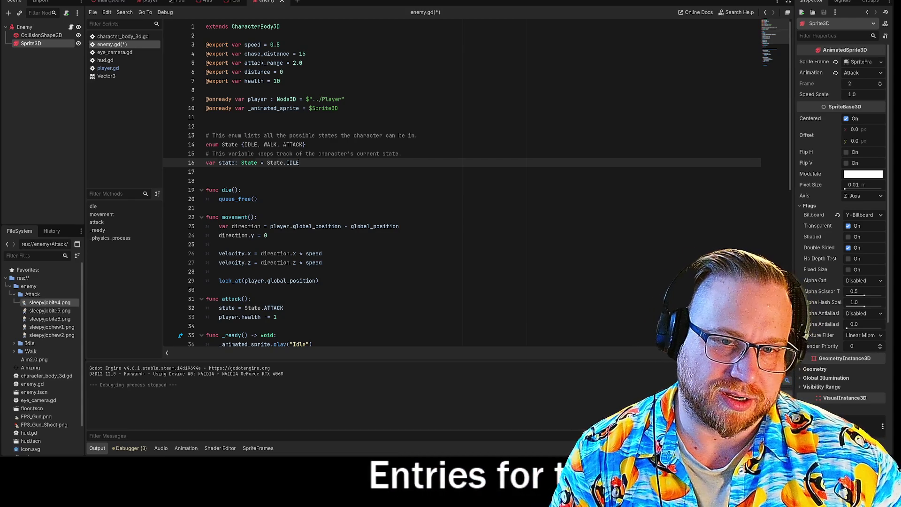
Step: Delete the empty line below the state variable declaration, above func die()
{"action": "key", "text": "Down"}
{"action": "key", "text": "Delete"}
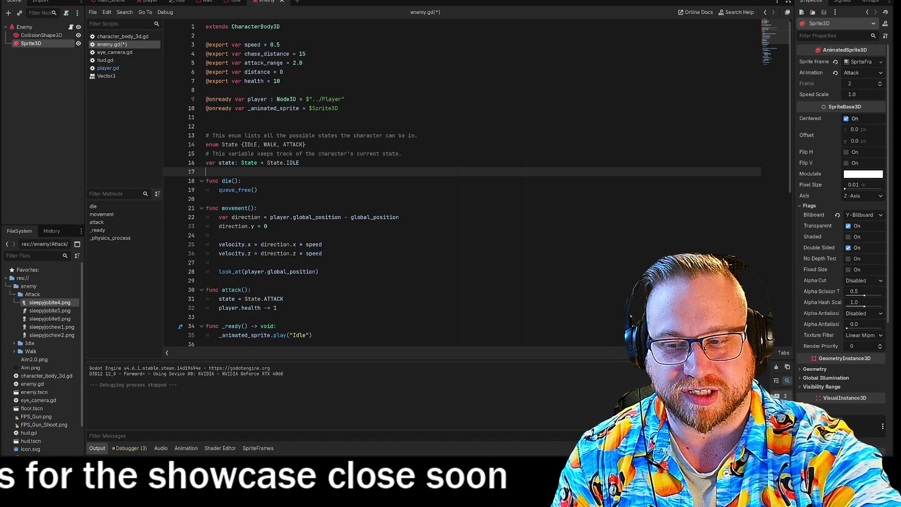
{"action": "scroll", "coordinate": [463, 186], "scroll_direction": "down", "scroll_amount": 10}
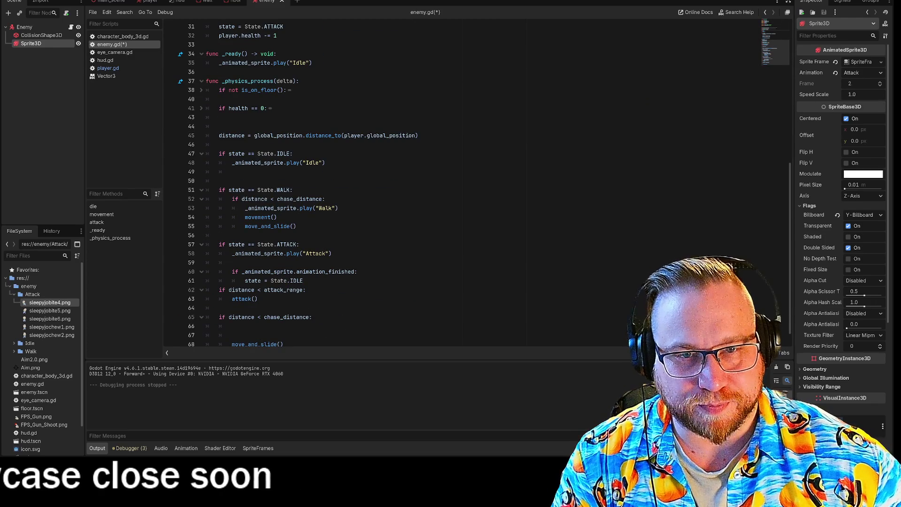
Step: Remove the blank line after the health check and the leftover chase-distance block ending ATTACK
{"action": "left_click", "coordinate": [220, 126]}
{"action": "key", "text": "BackSpace"}
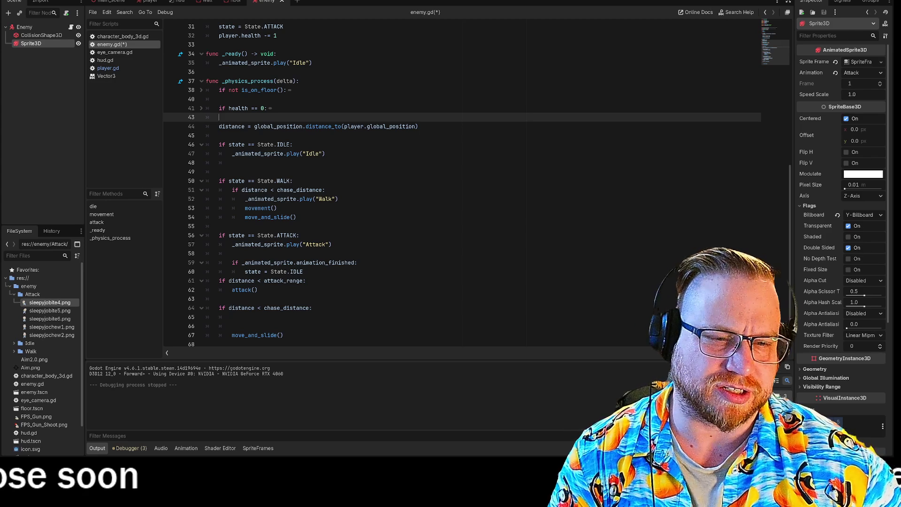
{"action": "scroll", "coordinate": [462, 183], "scroll_direction": "down", "scroll_amount": 1}
{"action": "left_click", "coordinate": [232, 321]}
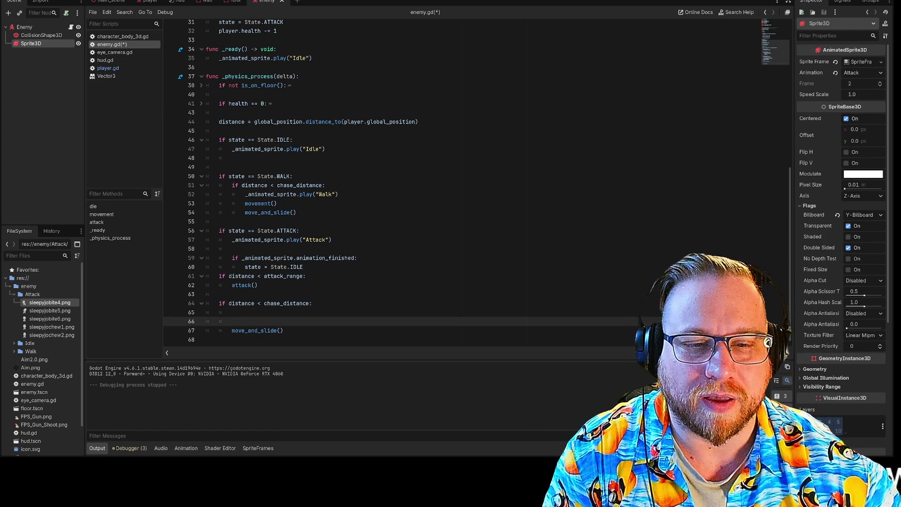
{"action": "scroll", "coordinate": [250, 20], "scroll_direction": "up", "scroll_amount": 3}
{"action": "scroll", "coordinate": [423, 183], "scroll_direction": "up", "scroll_amount": 6}
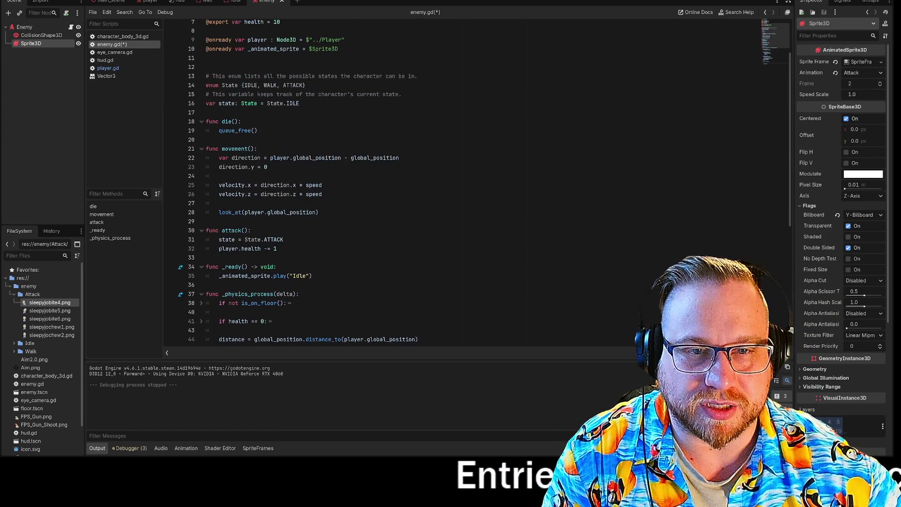
{"action": "scroll", "coordinate": [273, 193], "scroll_direction": "up", "scroll_amount": 2}
{"action": "scroll", "coordinate": [272, 192], "scroll_direction": "down", "scroll_amount": 6}
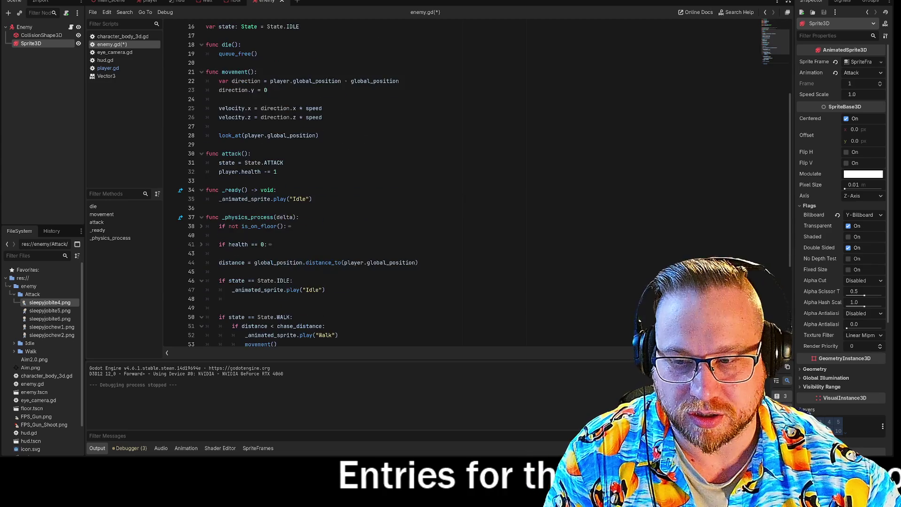
{"action": "scroll", "coordinate": [423, 183], "scroll_direction": "down", "scroll_amount": 2}
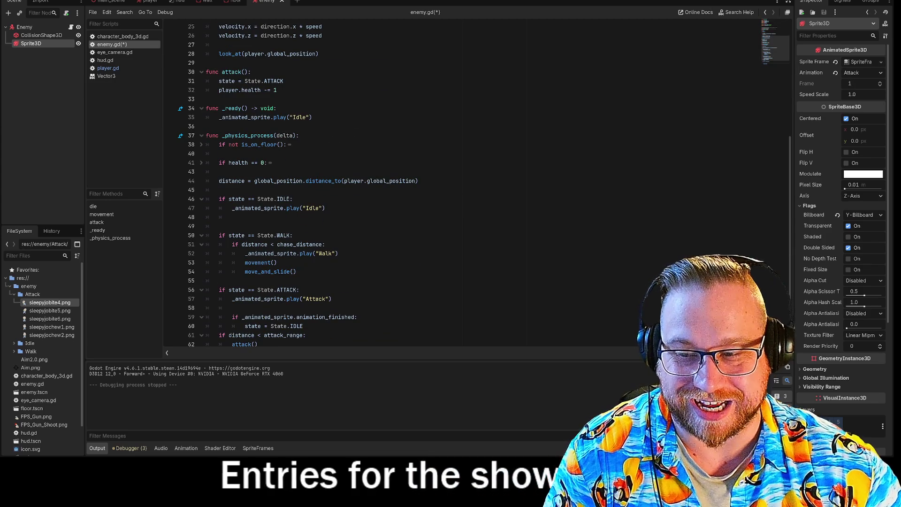
{"action": "scroll", "coordinate": [422, 184], "scroll_direction": "down", "scroll_amount": 2}
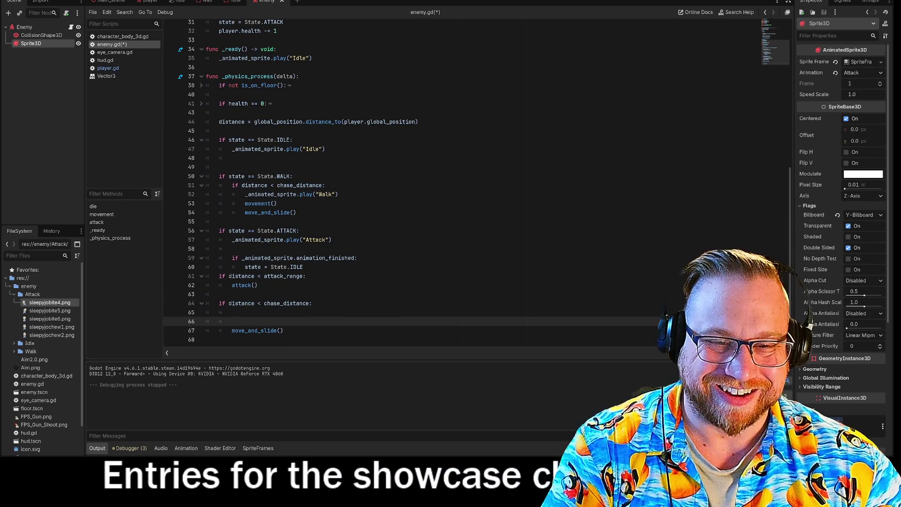
{"action": "left_click_drag", "start_coordinate": [284, 331], "coordinate": [207, 304]}
{"action": "key", "text": "BackSpace"}
{"action": "key", "text": "BackSpace"}
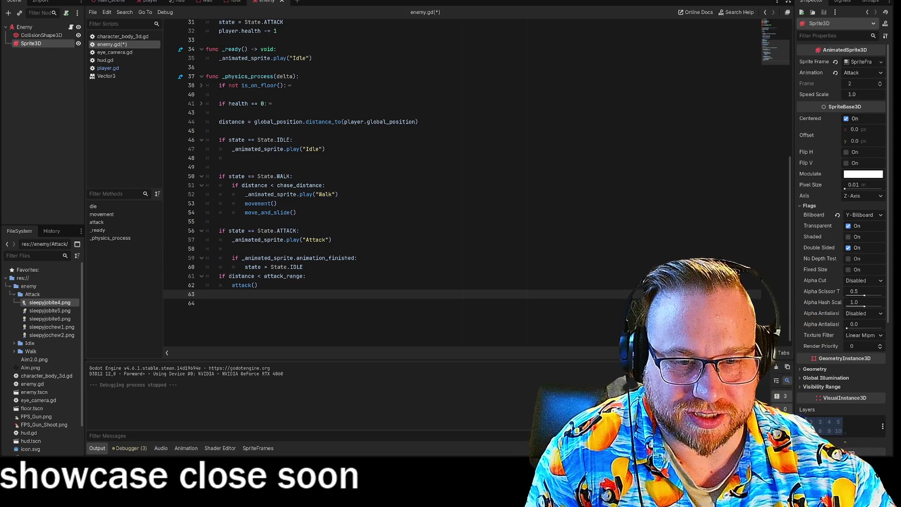
Step: Review the attack_range check and attack() function, then save and run the game with F5
{"action": "double_click", "coordinate": [285, 276]}
{"action": "left_click", "coordinate": [258, 285]}
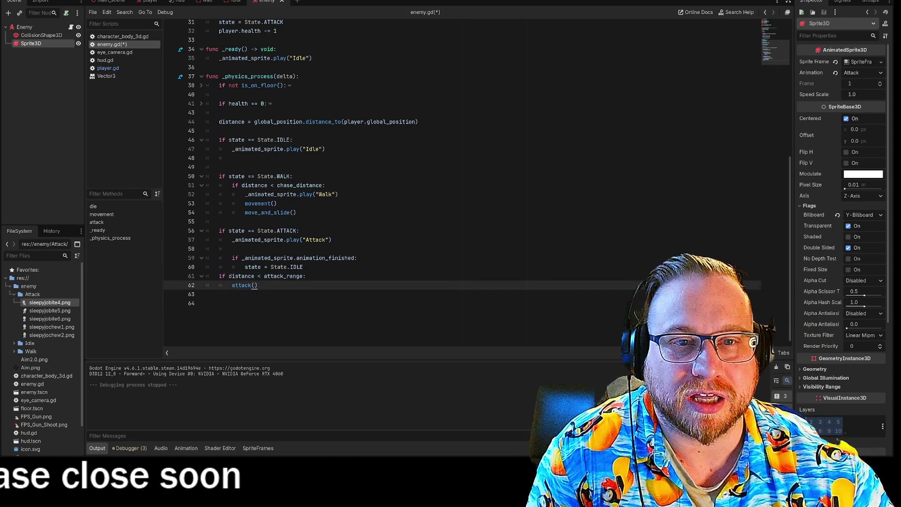
{"action": "scroll", "coordinate": [753, 342], "scroll_direction": "up", "scroll_amount": 5}
{"action": "scroll", "coordinate": [422, 183], "scroll_direction": "up", "scroll_amount": 2}
{"action": "scroll", "coordinate": [422, 184], "scroll_direction": "down", "scroll_amount": 3}
{"action": "left_click_drag", "start_coordinate": [219, 139], "coordinate": [277, 148]}
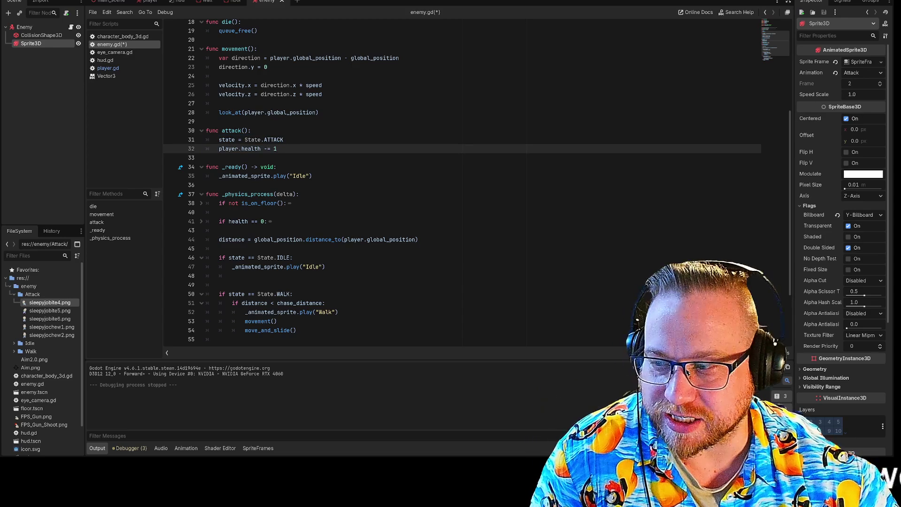
{"action": "key", "text": "F5"}
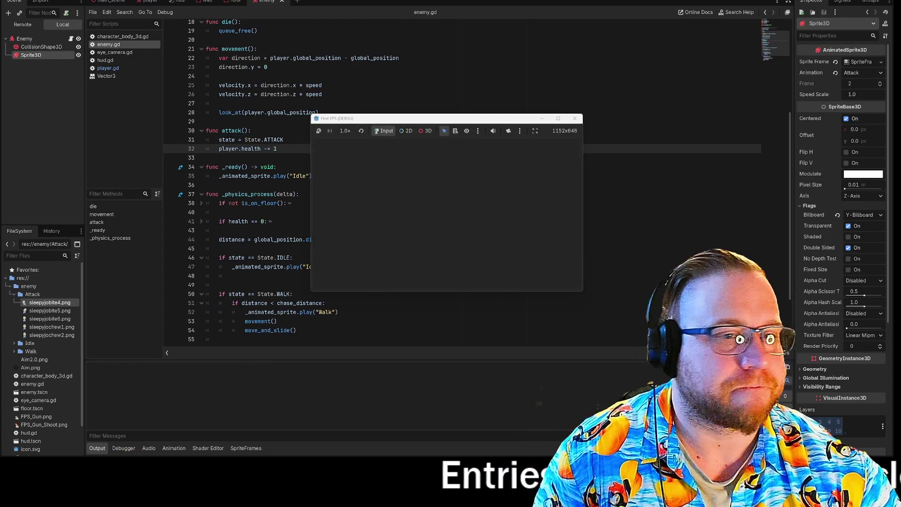
Step: Walk toward the enemy in the wall corner, shoot it twice, then close the game window
{"action": "left_click", "coordinate": [447, 214]}
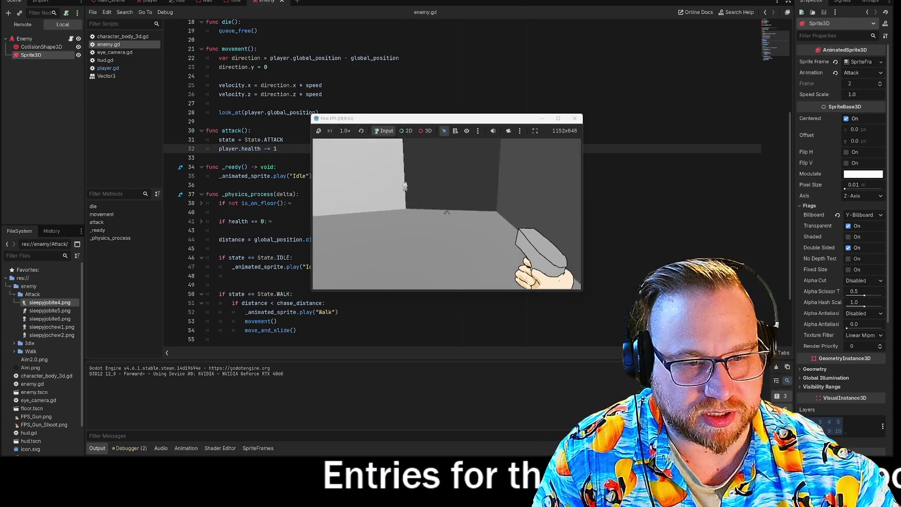
{"action": "key", "text": "w"}
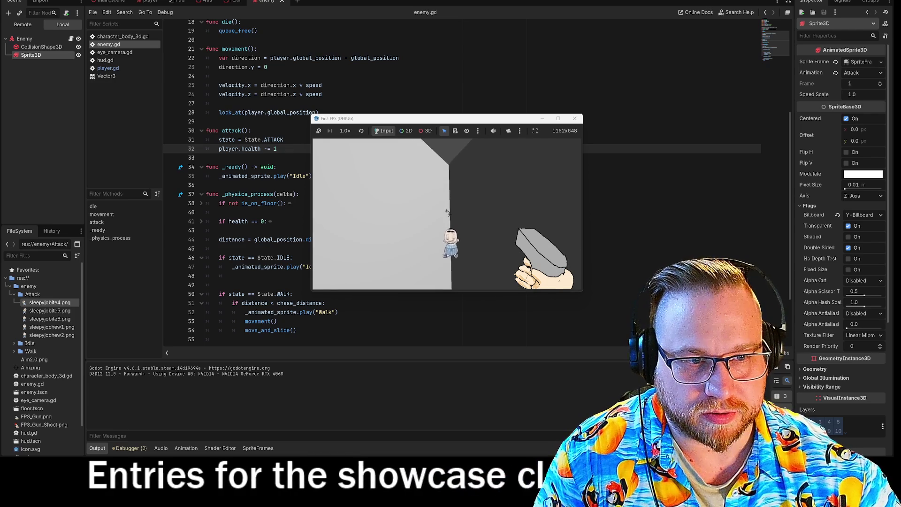
{"action": "left_click", "coordinate": [447, 214]}
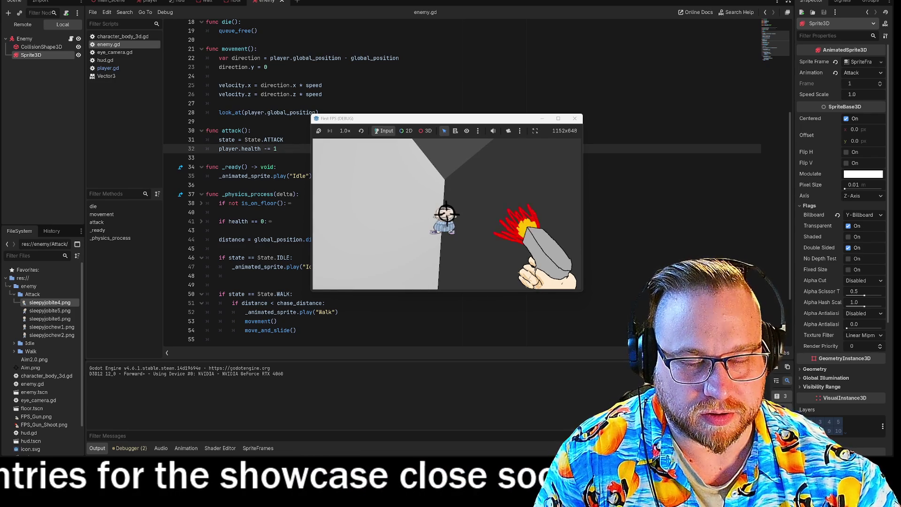
{"action": "left_click", "coordinate": [445, 212]}
{"action": "mouse_move", "coordinate": [447, 210]}
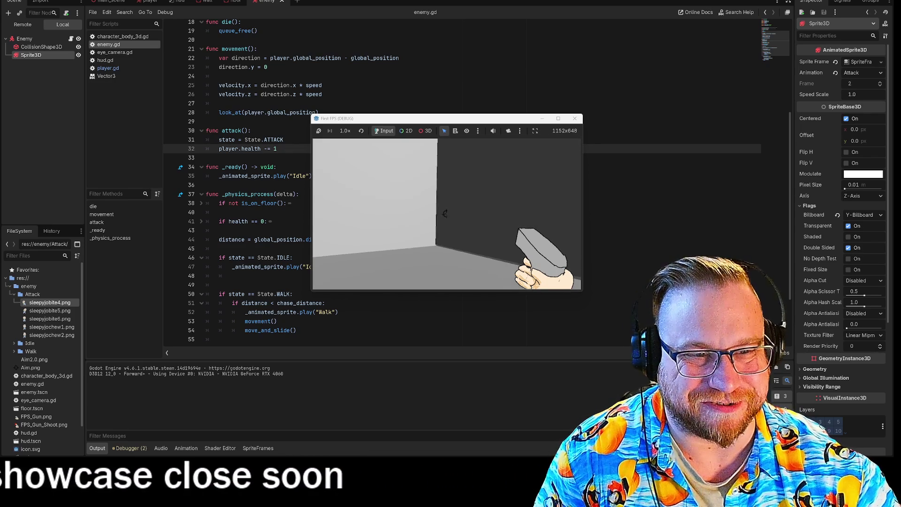
{"action": "left_click", "coordinate": [576, 119]}
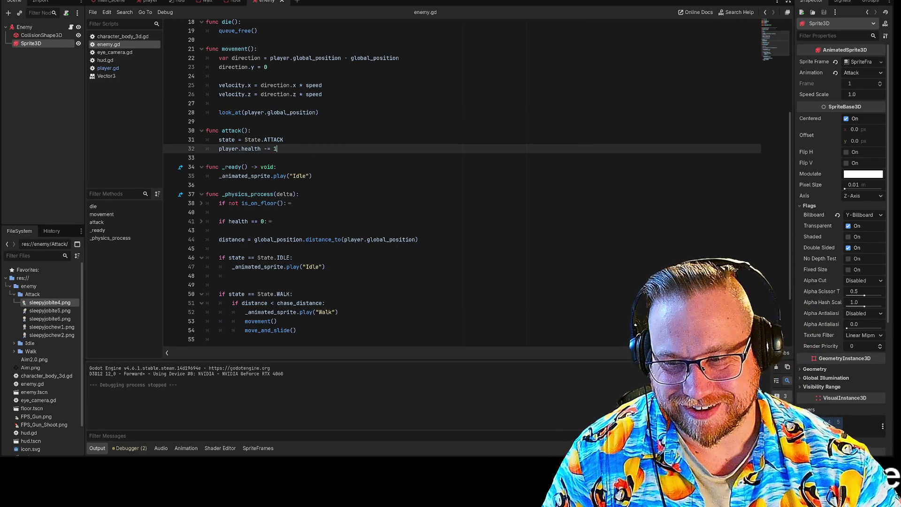
Step: Scroll enemy.gd down and put the caret on line 60 of the attack branch
{"action": "scroll", "coordinate": [462, 181], "scroll_direction": "down", "scroll_amount": 3}
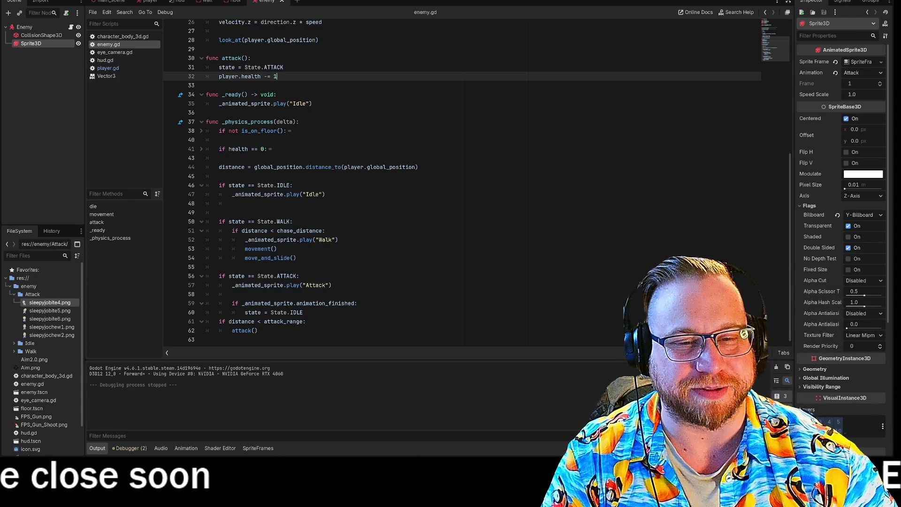
{"action": "left_click", "coordinate": [303, 313]}
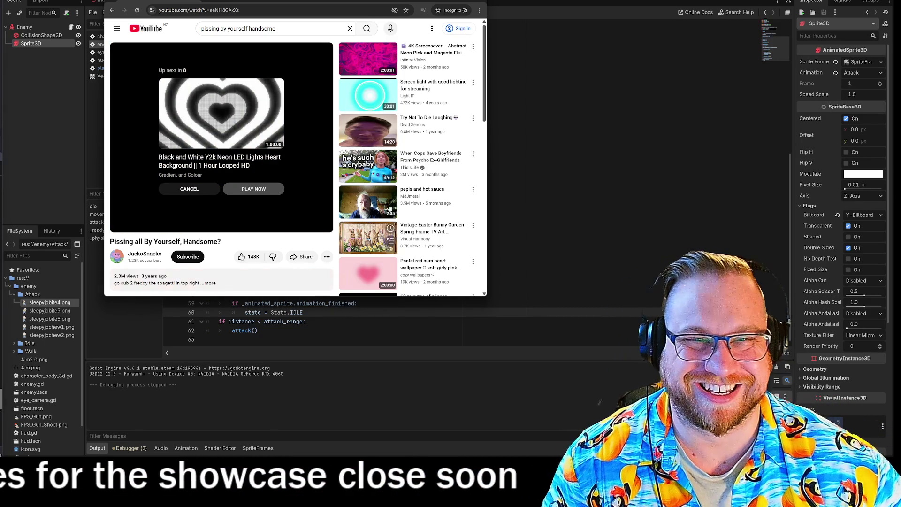
Step: Close the browser window showing the YouTube clip to reveal enemy.gd in Godot
{"action": "left_click", "coordinate": [454, 4]}
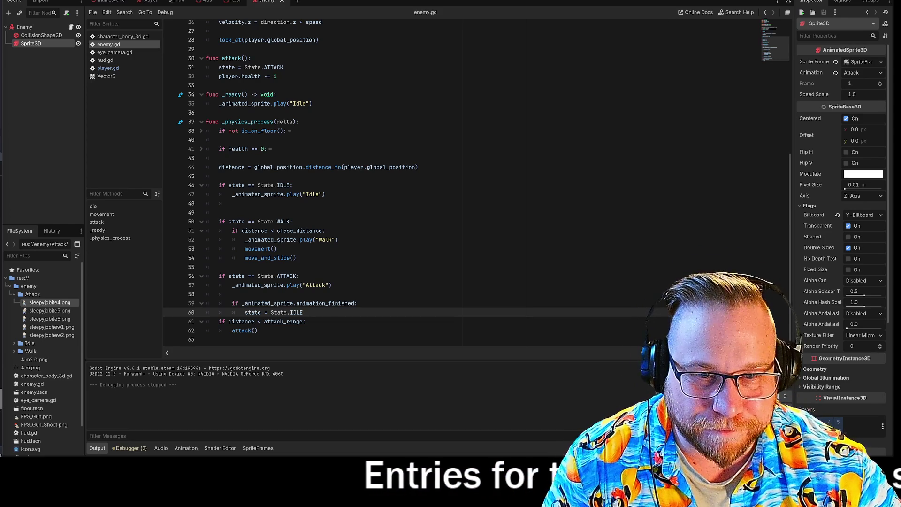
Step: Copy the chase_distance Walk block from the WALK state and paste it below attack()
{"action": "mouse_move", "coordinate": [290, 258]}
{"action": "left_mouse_down"}
{"action": "mouse_move", "coordinate": [237, 257]}
{"action": "mouse_move", "coordinate": [206, 240]}
{"action": "mouse_move", "coordinate": [207, 267]}
{"action": "mouse_move", "coordinate": [206, 231]}
{"action": "left_mouse_up"}
{"action": "key", "text": "ctrl+c"}
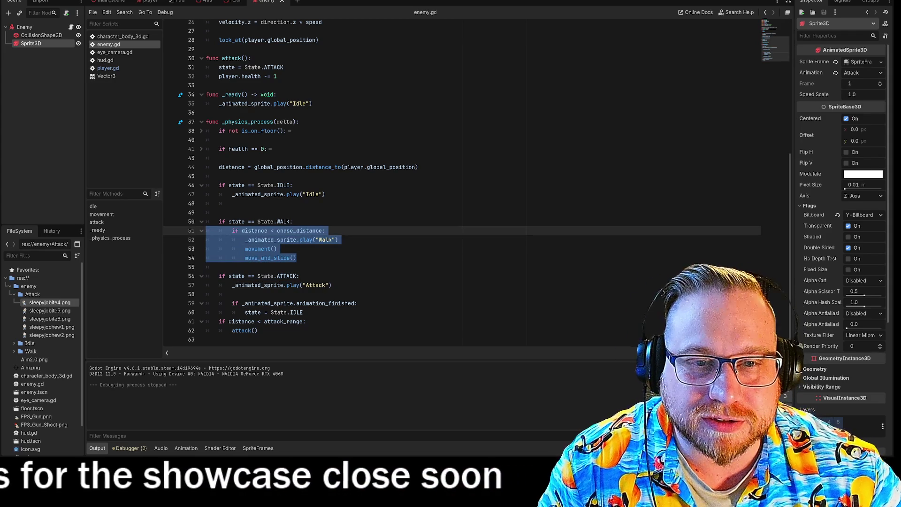
{"action": "left_click", "coordinate": [256, 331]}
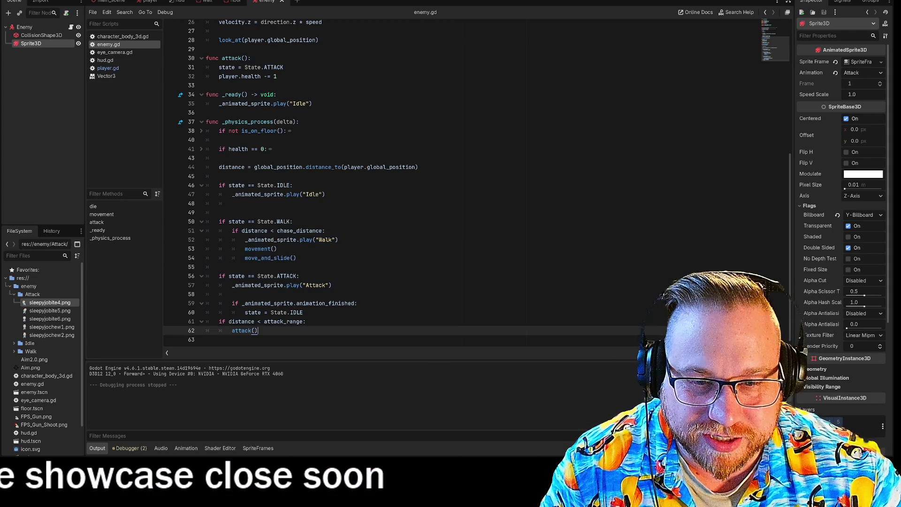
{"action": "key", "text": "Down"}
{"action": "key", "text": "Return"}
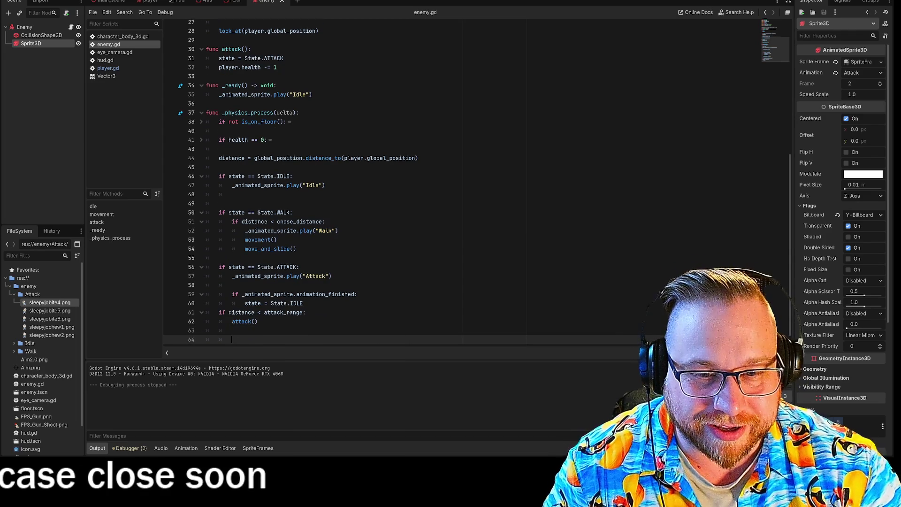
{"action": "key", "text": "ctrl+v"}
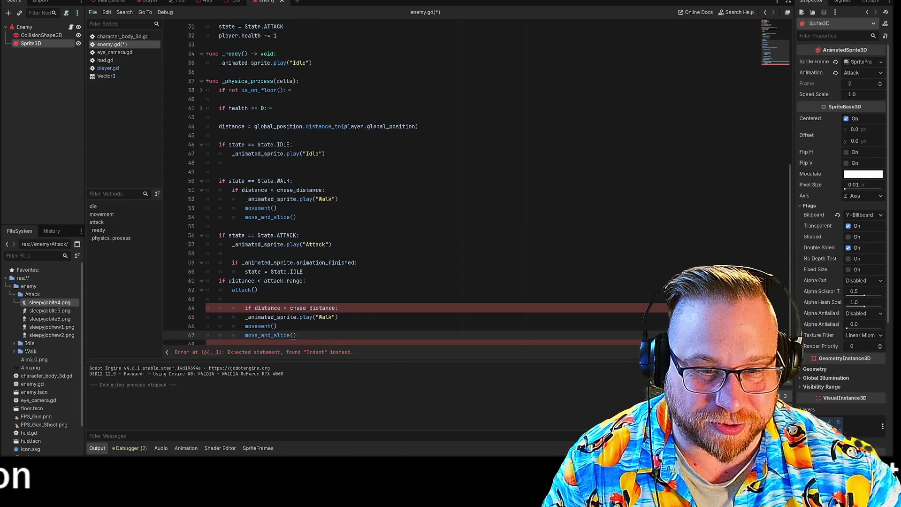
Step: Dedent the pasted chase_distance block by one level, then save and run the game
{"action": "left_click", "coordinate": [245, 308]}
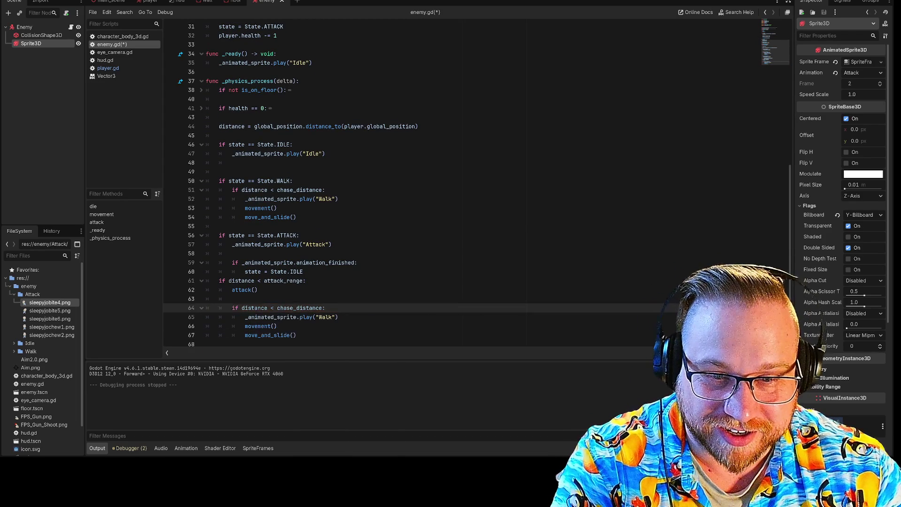
{"action": "key", "text": "Down"}
{"action": "key", "text": "shift+Tab"}
{"action": "key", "text": "Down"}
{"action": "key", "text": "shift+Tab"}
{"action": "key", "text": "Down"}
{"action": "key", "text": "shift+Tab"}
{"action": "key", "text": "Up"}
{"action": "key", "text": "End"}
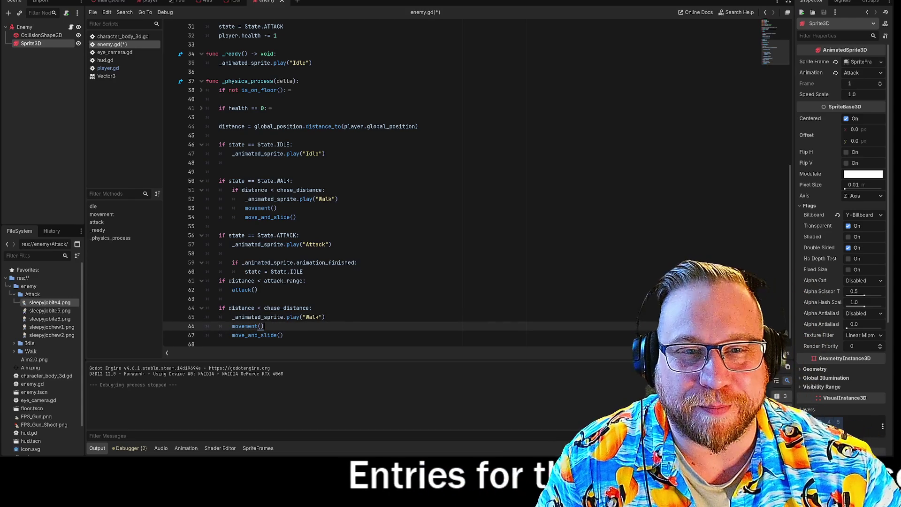
{"action": "key", "text": "F5"}
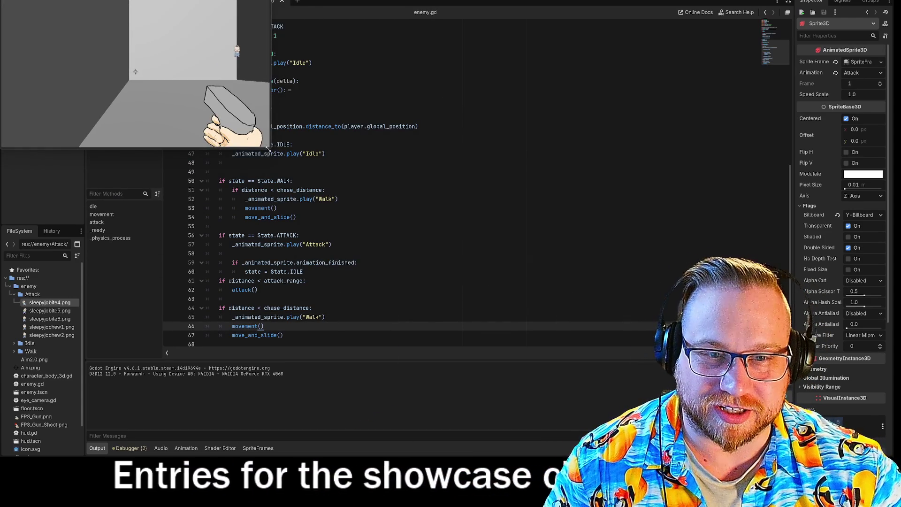
Step: Maximise the game window and watch the enemy walk toward the player
{"action": "key", "text": "super+Up"}
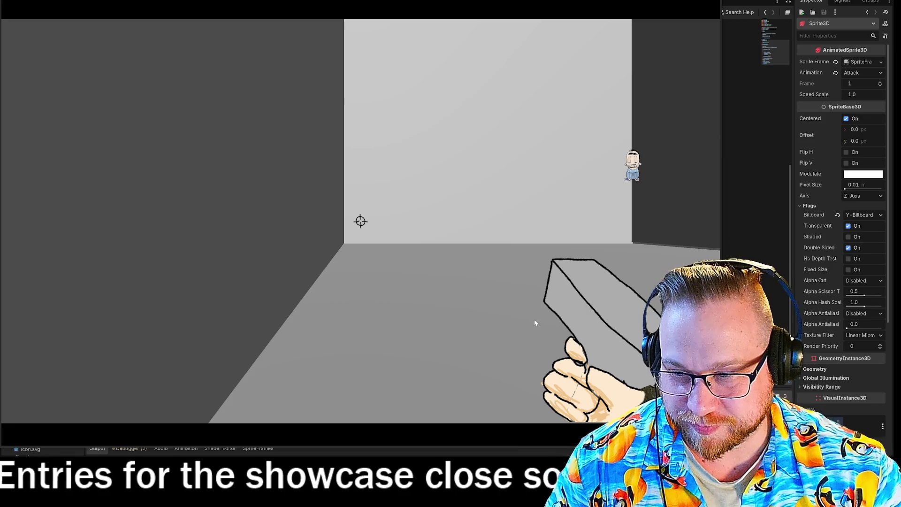
{"action": "mouse_move", "coordinate": [360, 221]}
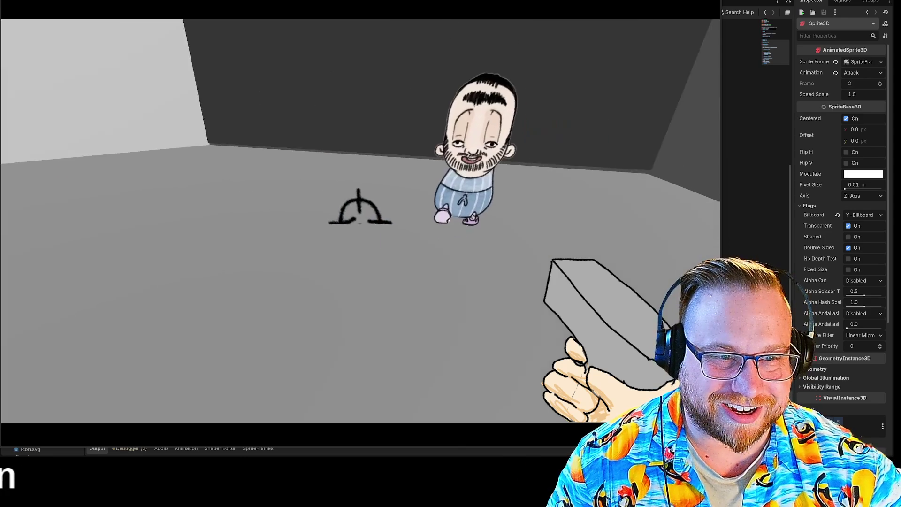
{"action": "mouse_move", "coordinate": [390, 203]}
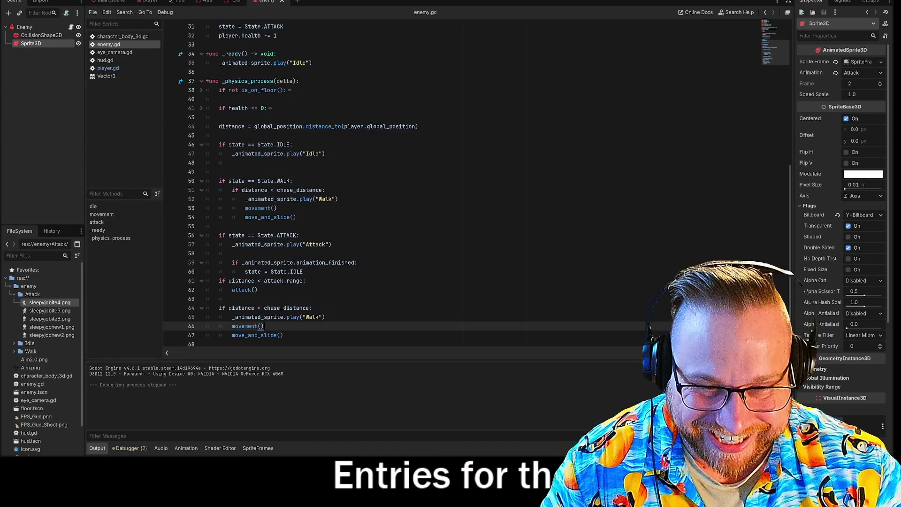
Step: Insert an if _animated_sprite check against "Walk" above the Walk play call, indenting the call beneath it
{"action": "scroll", "coordinate": [375, 183], "scroll_direction": "down", "scroll_amount": 1}
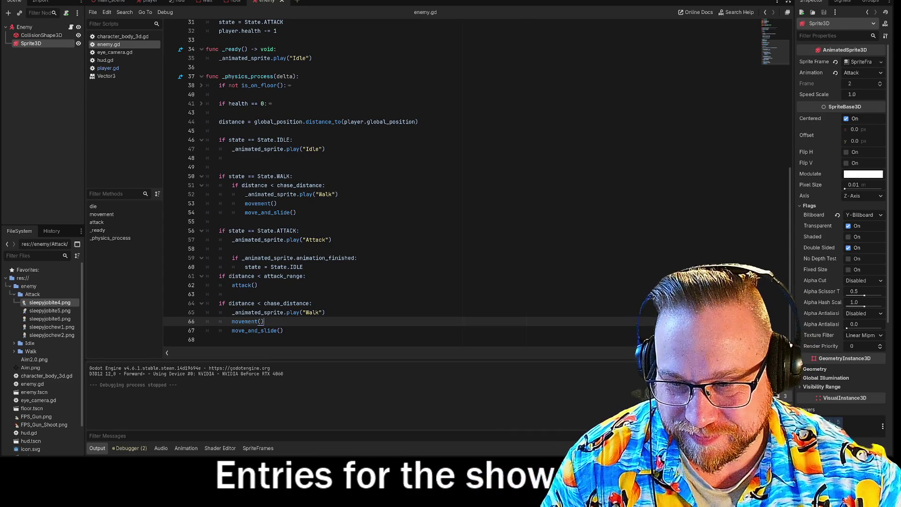
{"action": "left_click", "coordinate": [232, 312]}
{"action": "key", "text": "Return"}
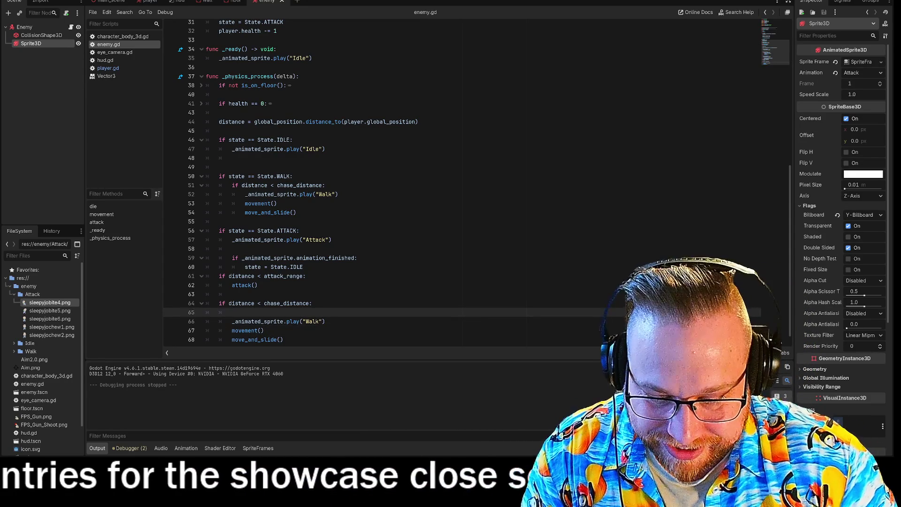
{"action": "type", "text": "if"}
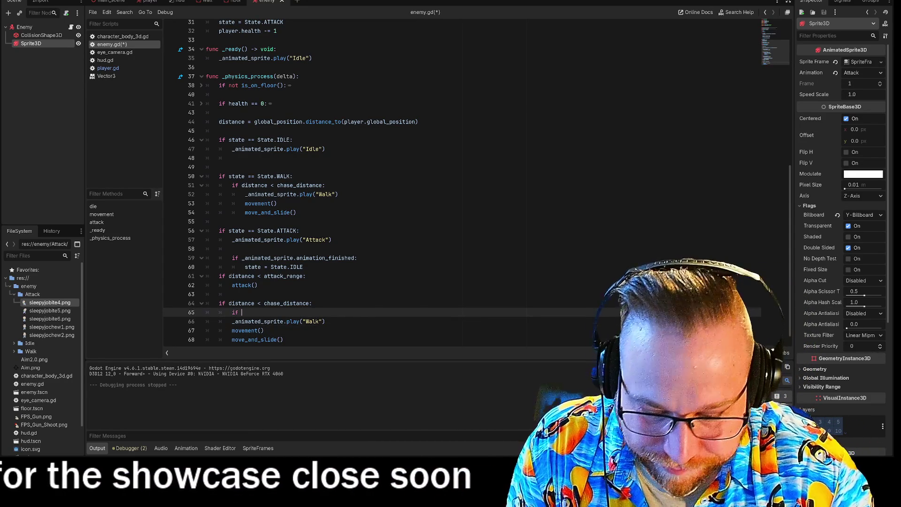
{"action": "type", "text": " _animated_sprite."}
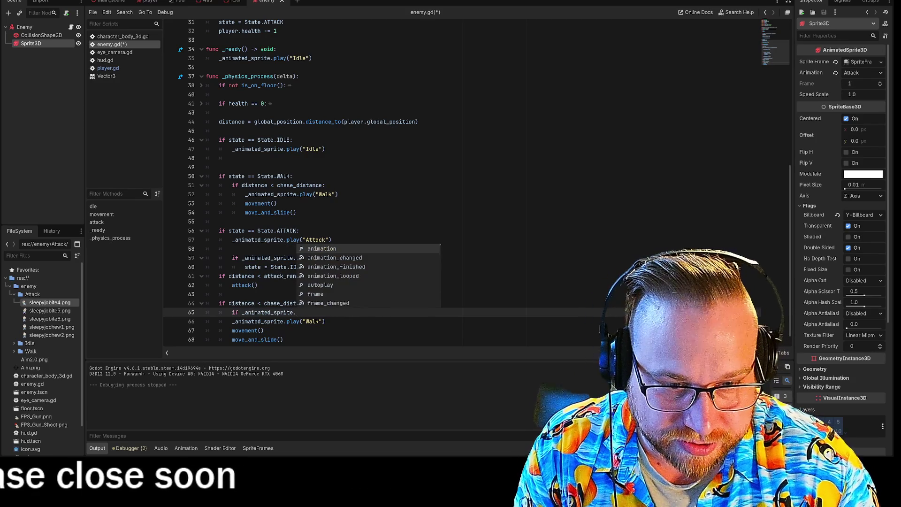
{"action": "key", "text": "BackSpace"}
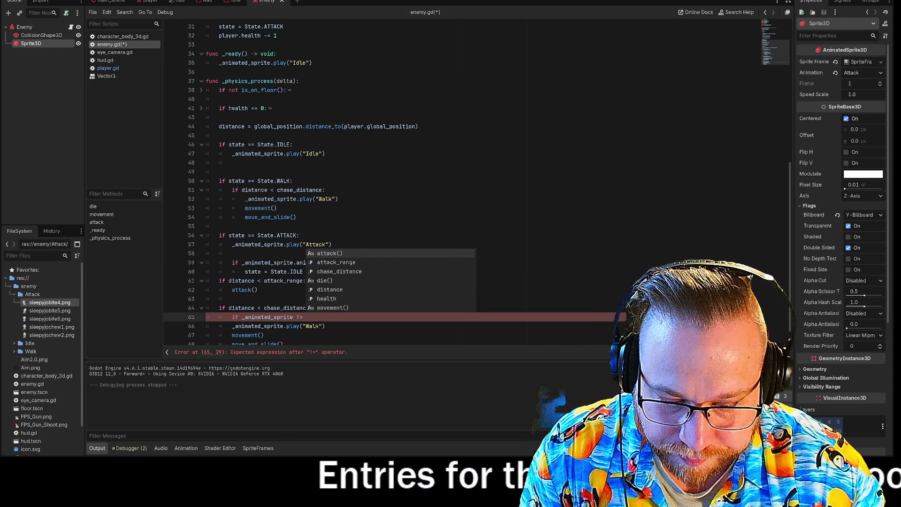
{"action": "type", "text": "\"wal"}
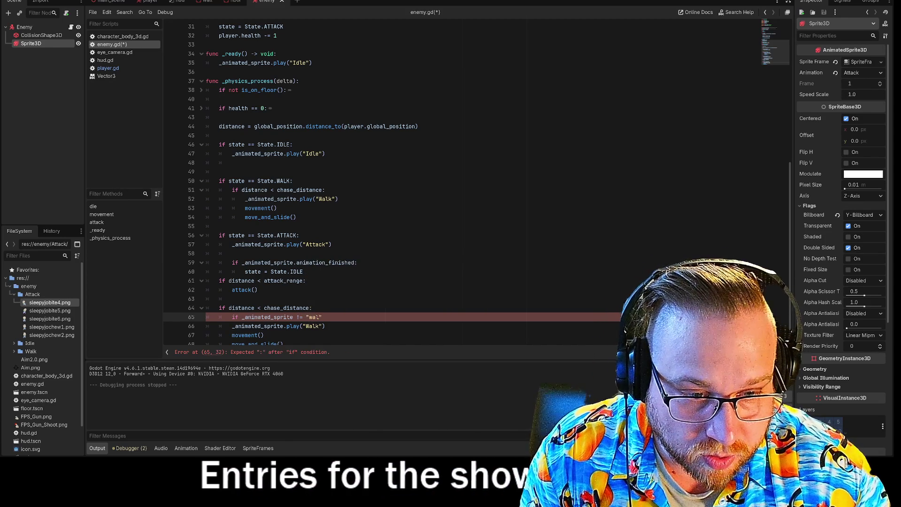
{"action": "key", "text": "Left"}
{"action": "key", "text": "Left"}
{"action": "key", "text": "Left"}
{"action": "key", "text": "BackSpace"}
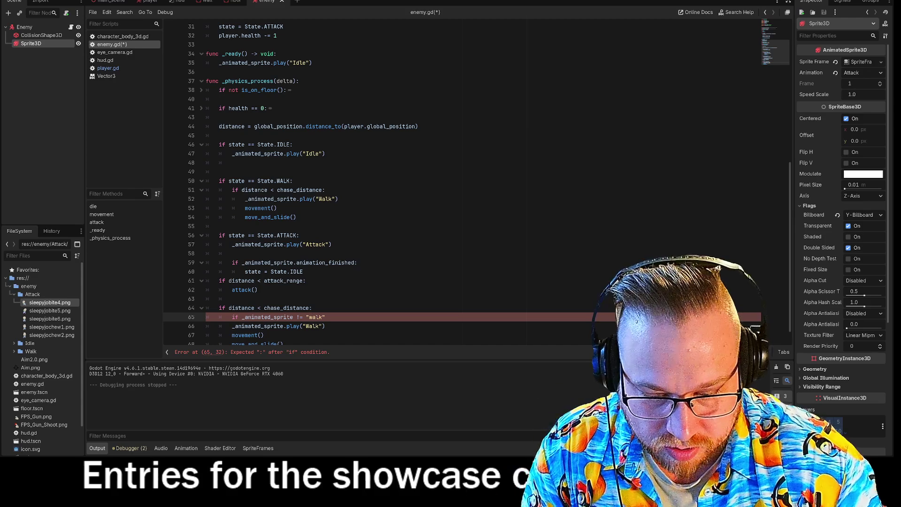
{"action": "type", "text": "W"}
{"action": "key", "text": "End"}
{"action": "type", "text": ":"}
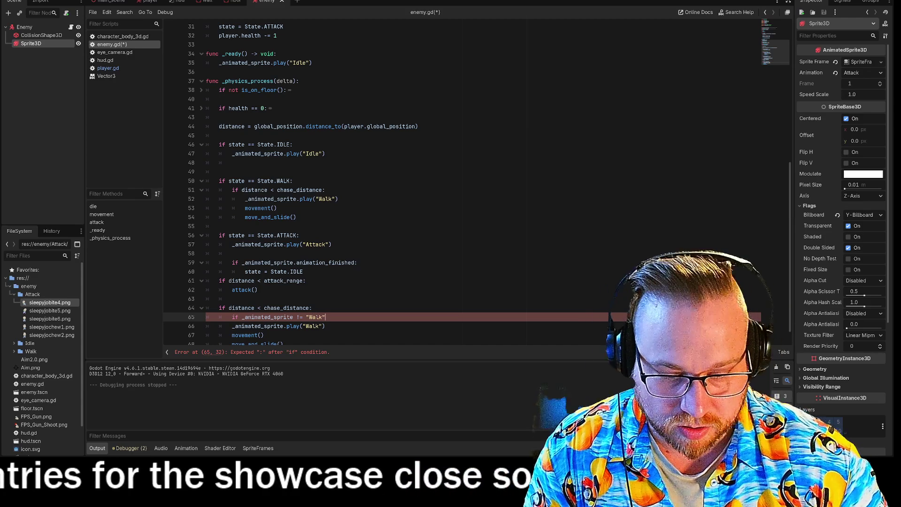
{"action": "key", "text": "Down"}
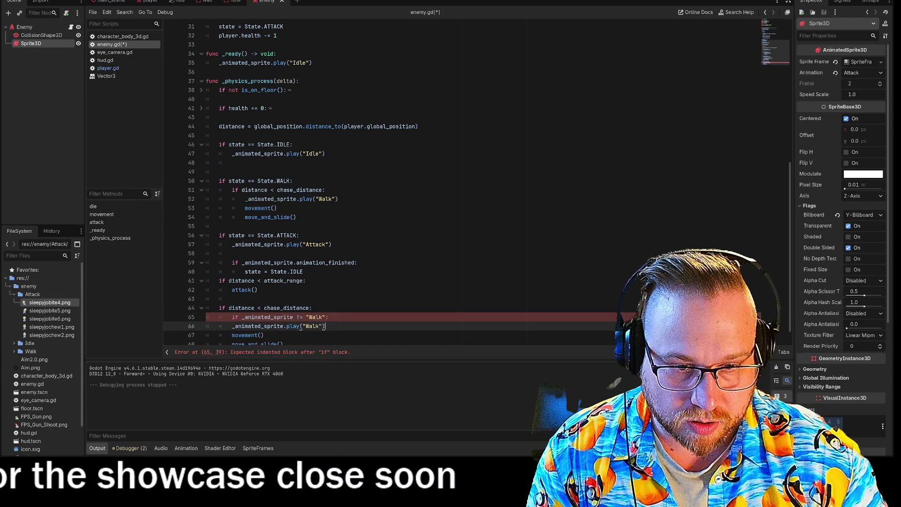
{"action": "key", "text": "Home"}
{"action": "key", "text": "Tab"}
Step: Run the game and enlarge its window to test the enemy
{"action": "key", "text": "F5"}
{"action": "mouse_move", "coordinate": [488, 124]}
{"action": "left_mouse_down"}
{"action": "mouse_move", "coordinate": [345, 62]}
{"action": "mouse_move", "coordinate": [166, 2]}
{"action": "mouse_move", "coordinate": [182, 3]}
{"action": "left_mouse_up"}
{"action": "mouse_move", "coordinate": [278, 153]}
{"action": "left_mouse_down"}
{"action": "mouse_move", "coordinate": [640, 362]}
{"action": "mouse_move", "coordinate": [711, 434]}
{"action": "left_mouse_up"}
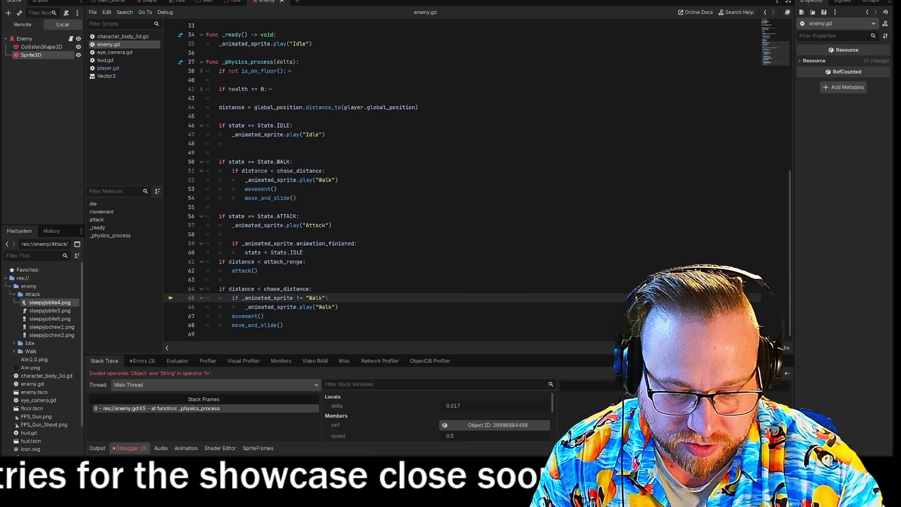
Step: Complete the check as _animated_sprite.animation != "Walk" and relaunch the game
{"action": "type", "text": ".anim"}
{"action": "key", "text": "Return"}
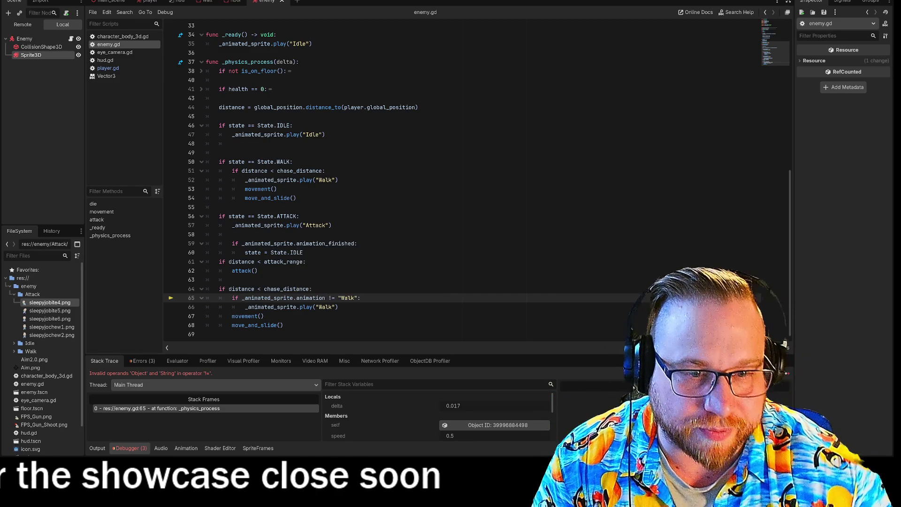
{"action": "key", "text": "F5"}
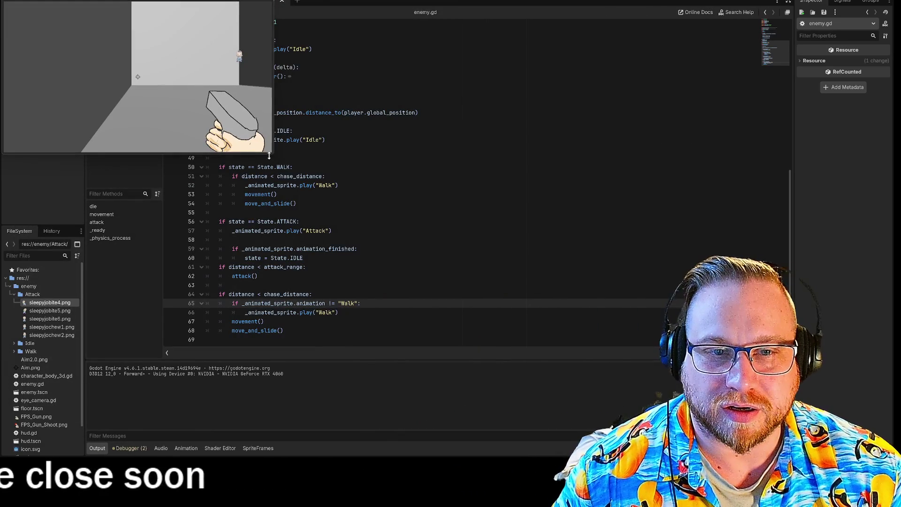
Step: Enlarge the game window, watch the enemy approach the player, then stop the game
{"action": "mouse_move", "coordinate": [273, 156]}
{"action": "left_mouse_down"}
{"action": "mouse_move", "coordinate": [655, 371]}
{"action": "mouse_move", "coordinate": [728, 430]}
{"action": "left_mouse_up"}
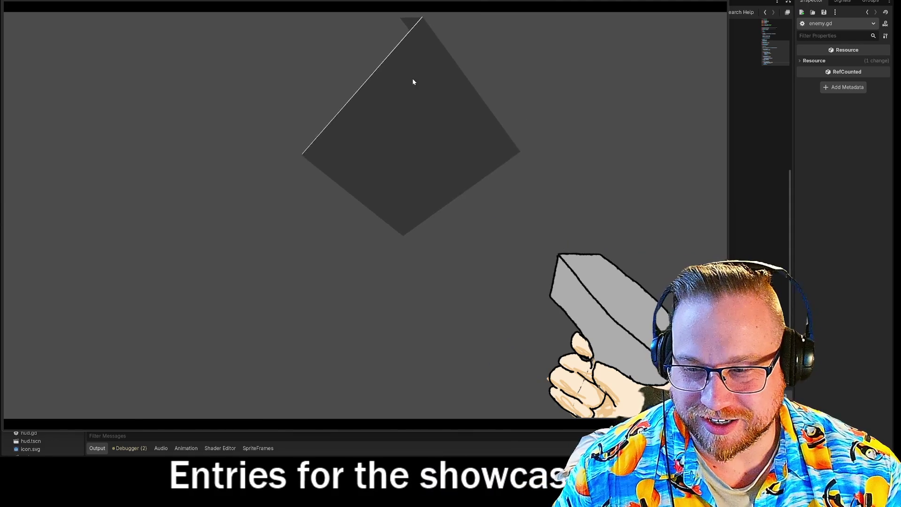
{"action": "key", "text": "Escape"}
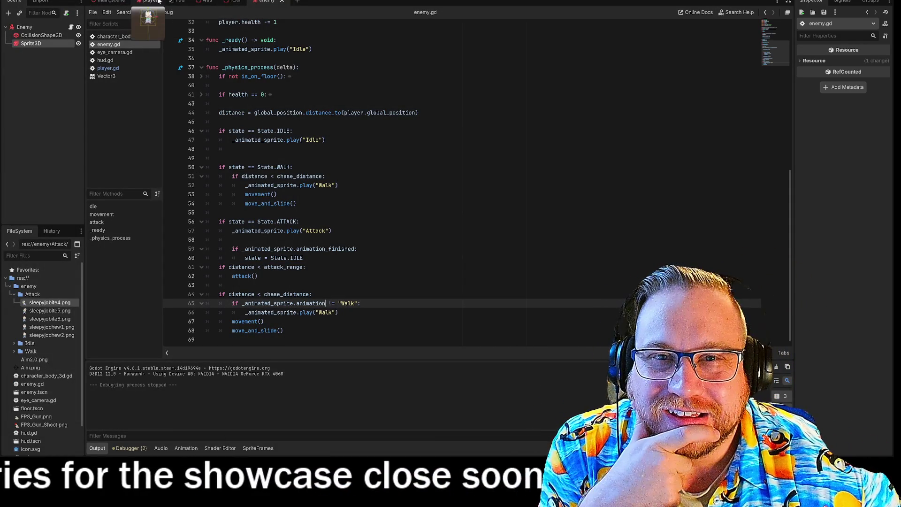
Step: Switch via the player scene to the enemy scene and orbit around the enemy sprite
{"action": "left_click", "coordinate": [143, 2]}
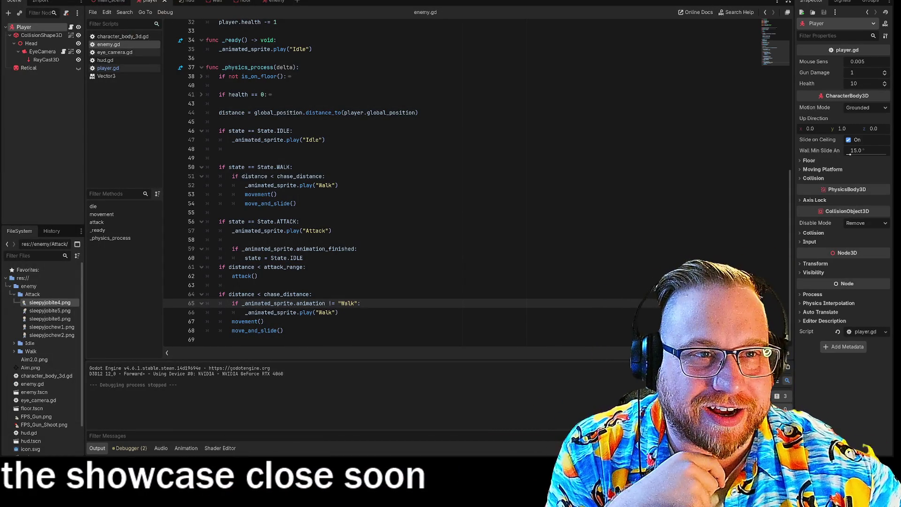
{"action": "key", "text": "ctrl+F2"}
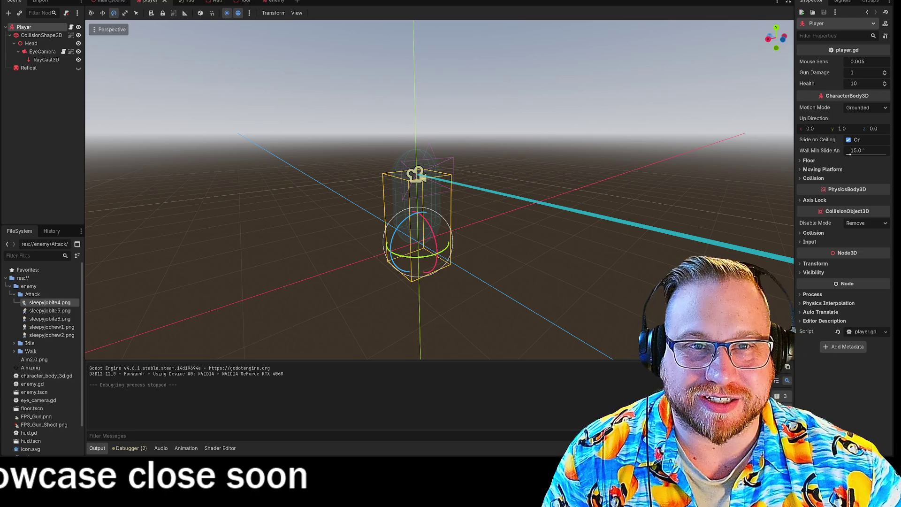
{"action": "left_click", "coordinate": [273, 2]}
{"action": "scroll", "coordinate": [500, 136], "scroll_direction": "up", "scroll_amount": 5}
{"action": "mouse_move", "coordinate": [556, 98]}
{"action": "left_mouse_down"}
{"action": "mouse_move", "coordinate": [559, 115]}
{"action": "mouse_move", "coordinate": [578, 108]}
{"action": "mouse_move", "coordinate": [544, 184]}
{"action": "left_mouse_up"}
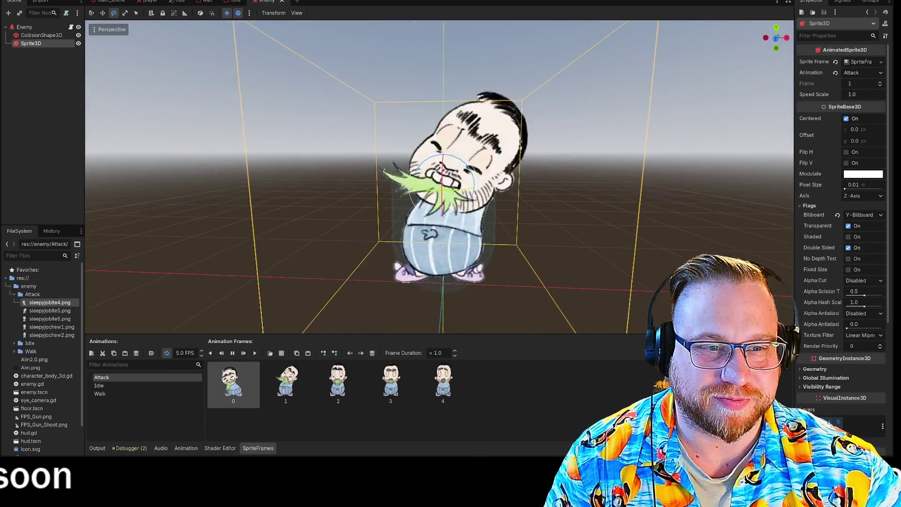
Step: Set the enemy sprite to the four-frame Walk animation and inspect it up close
{"action": "left_click", "coordinate": [100, 394]}
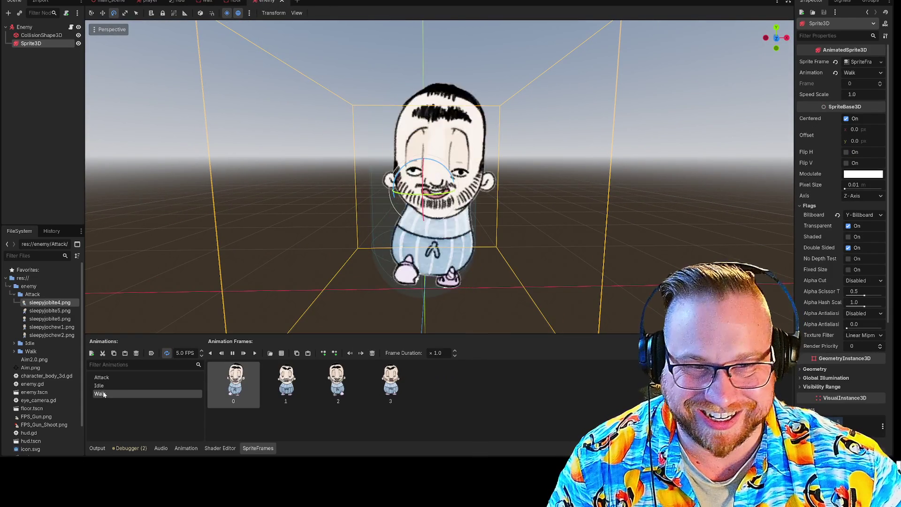
{"action": "left_click_drag", "start_coordinate": [376, 260], "coordinate": [357, 244]}
{"action": "scroll", "coordinate": [439, 177], "scroll_direction": "up", "scroll_amount": 4}
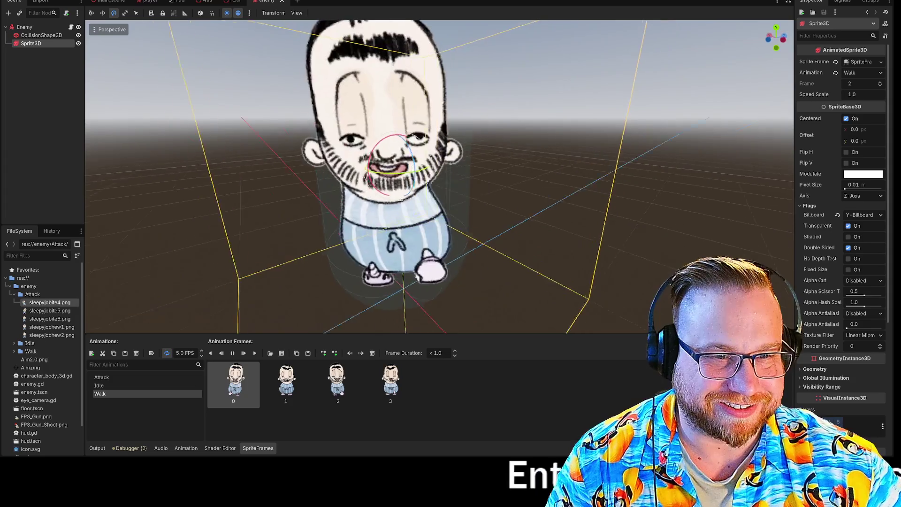
{"action": "scroll", "coordinate": [439, 176], "scroll_direction": "down", "scroll_amount": 3}
{"action": "scroll", "coordinate": [439, 176], "scroll_direction": "up", "scroll_amount": 4}
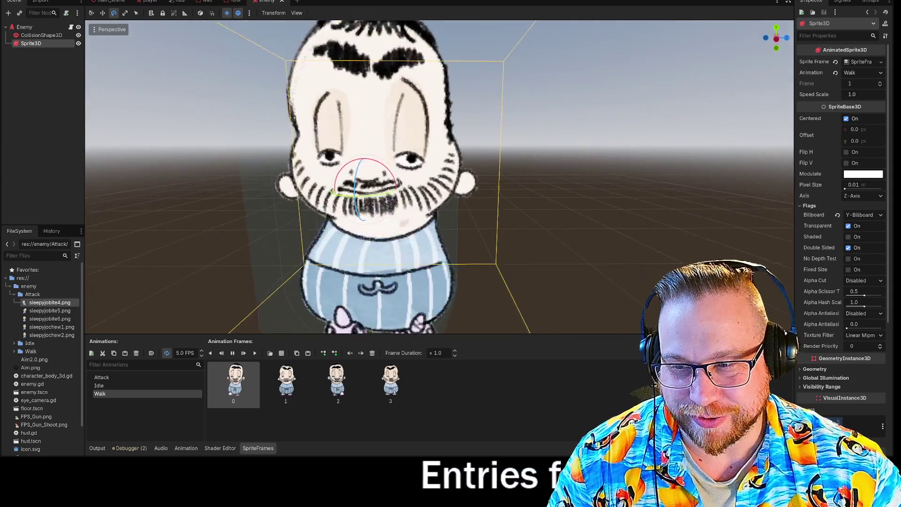
{"action": "scroll", "coordinate": [439, 176], "scroll_direction": "down", "scroll_amount": 3}
{"action": "scroll", "coordinate": [440, 177], "scroll_direction": "up", "scroll_amount": 3}
{"action": "scroll", "coordinate": [440, 177], "scroll_direction": "down", "scroll_amount": 3}
{"action": "scroll", "coordinate": [440, 177], "scroll_direction": "up", "scroll_amount": 4}
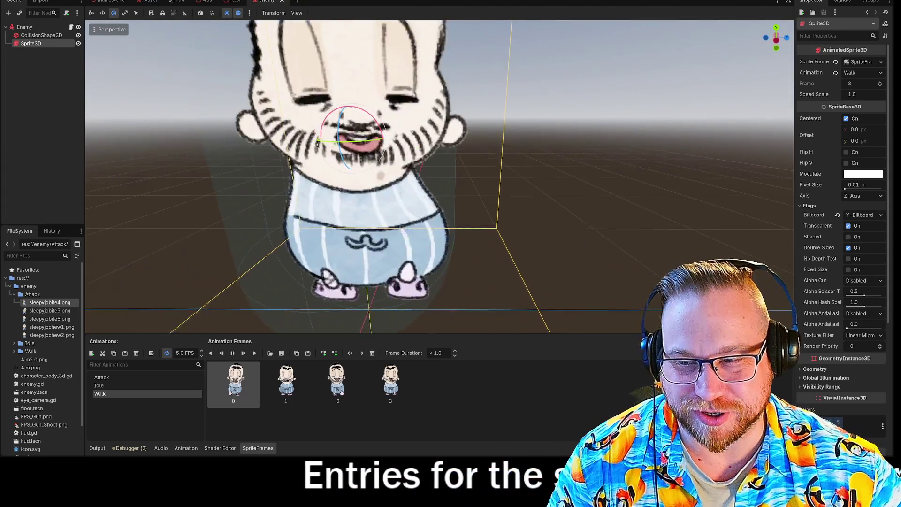
{"action": "scroll", "coordinate": [326, 237], "scroll_direction": "down", "scroll_amount": 4}
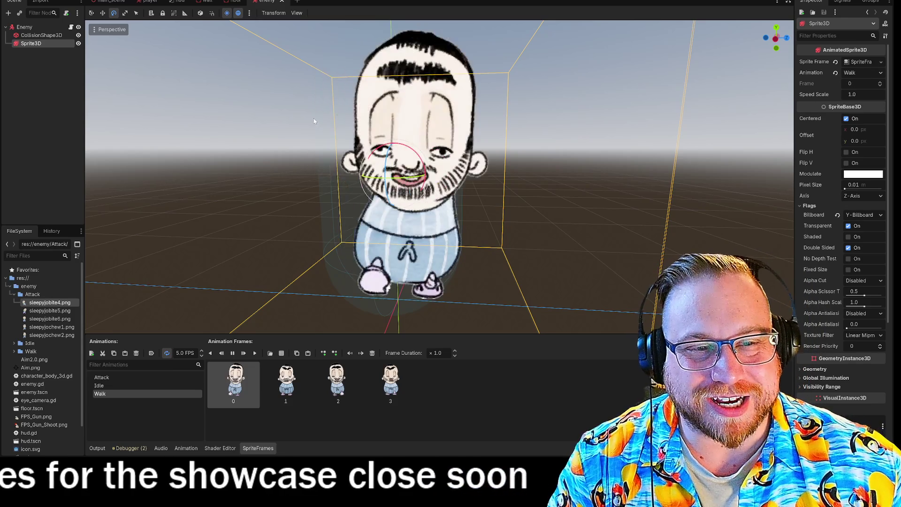
{"action": "mouse_move", "coordinate": [295, 120]}
{"action": "left_mouse_down"}
{"action": "mouse_move", "coordinate": [348, 151]}
{"action": "mouse_move", "coordinate": [366, 151]}
{"action": "left_mouse_up"}
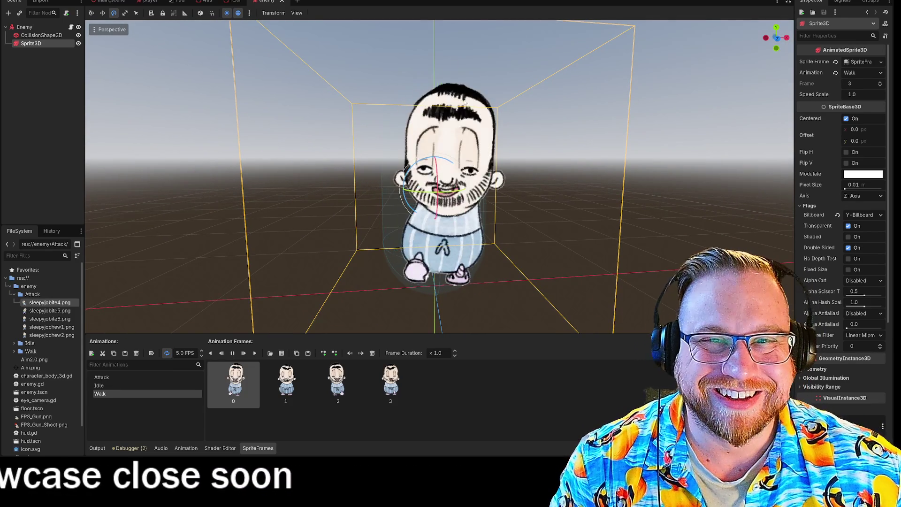
{"action": "left_click", "coordinate": [108, 2]}
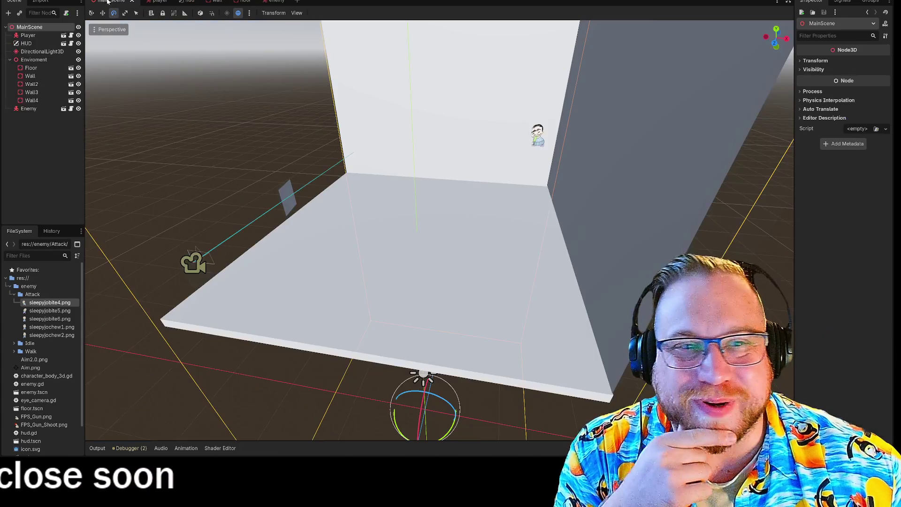
Step: Fly the freelook camera up to the enemy sprite by the back wall, then back away
{"action": "key", "text": "w"}
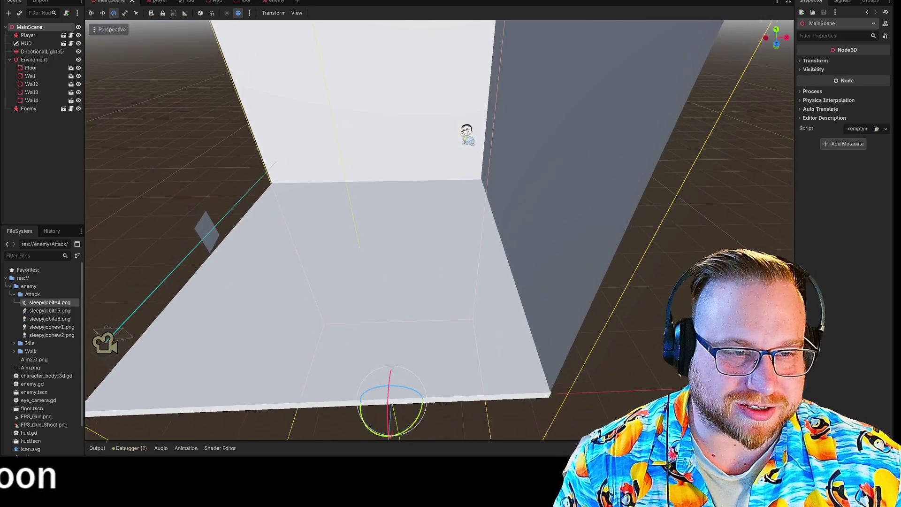
{"action": "key", "text": "w"}
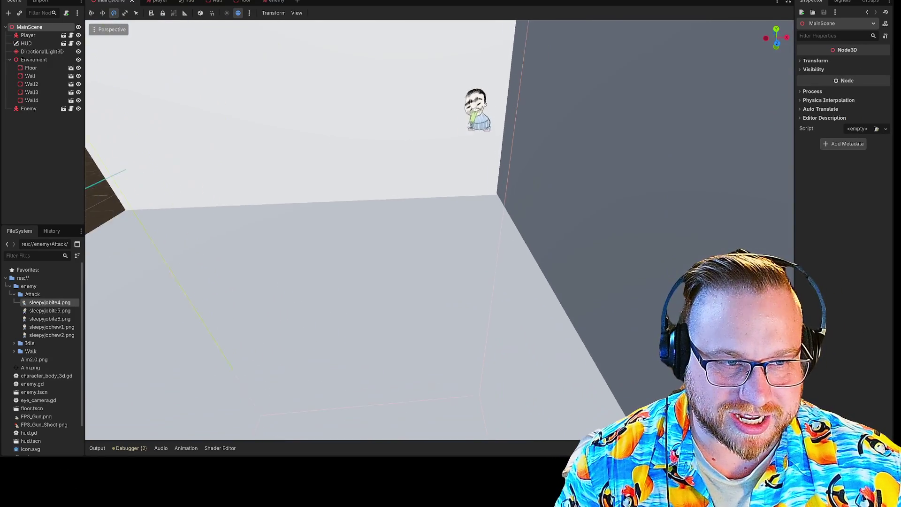
{"action": "key", "text": "w"}
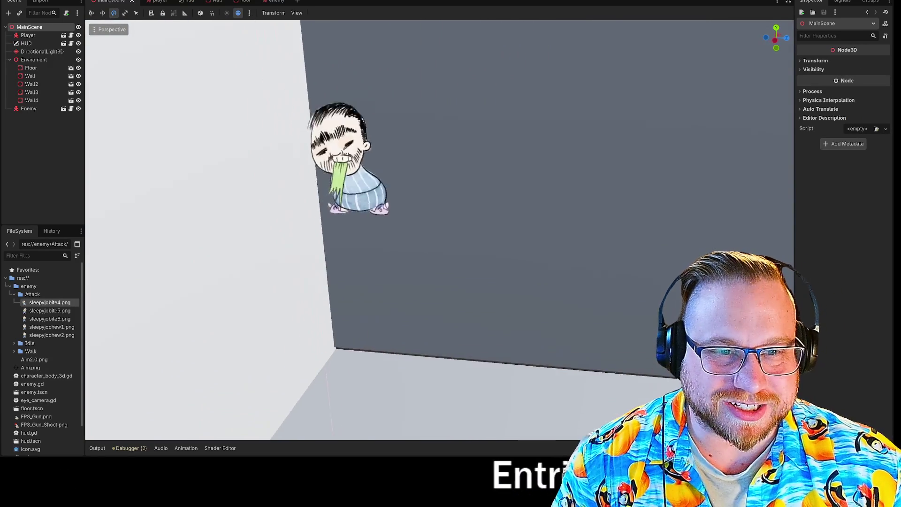
{"action": "key", "text": "w"}
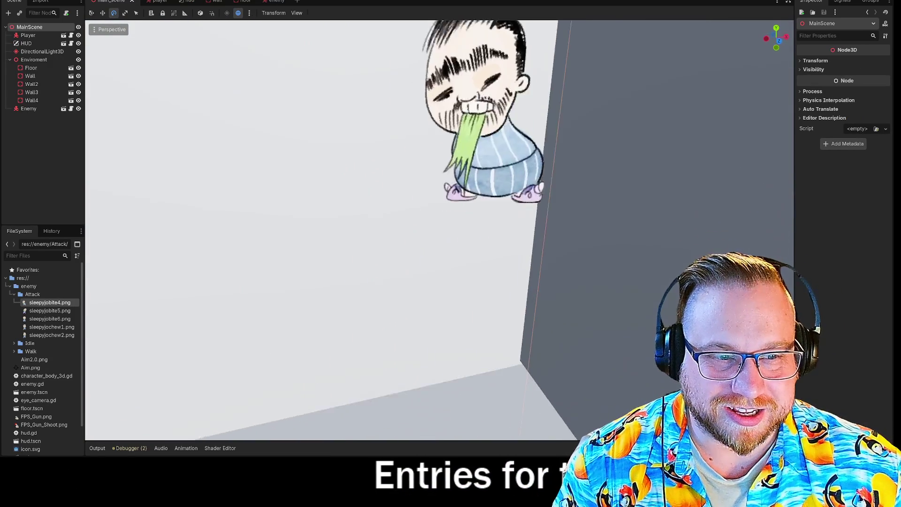
{"action": "key", "text": "s"}
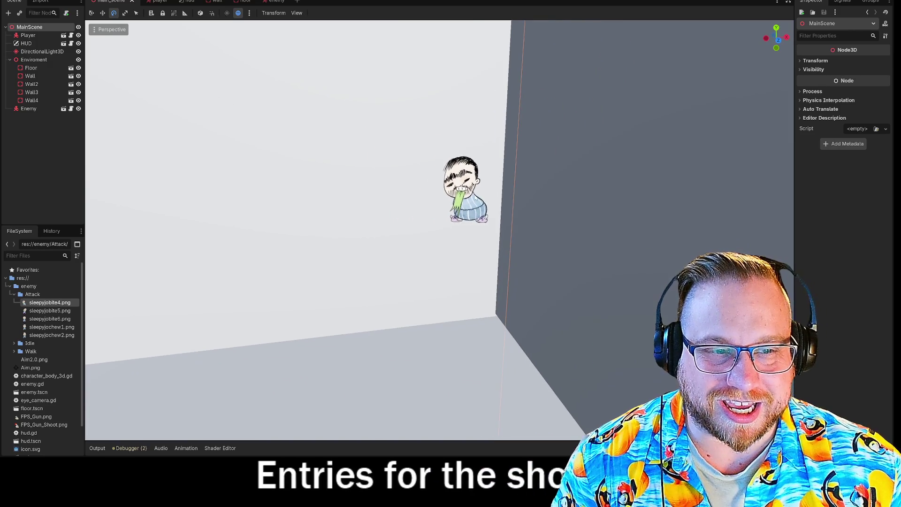
{"action": "key", "text": "s"}
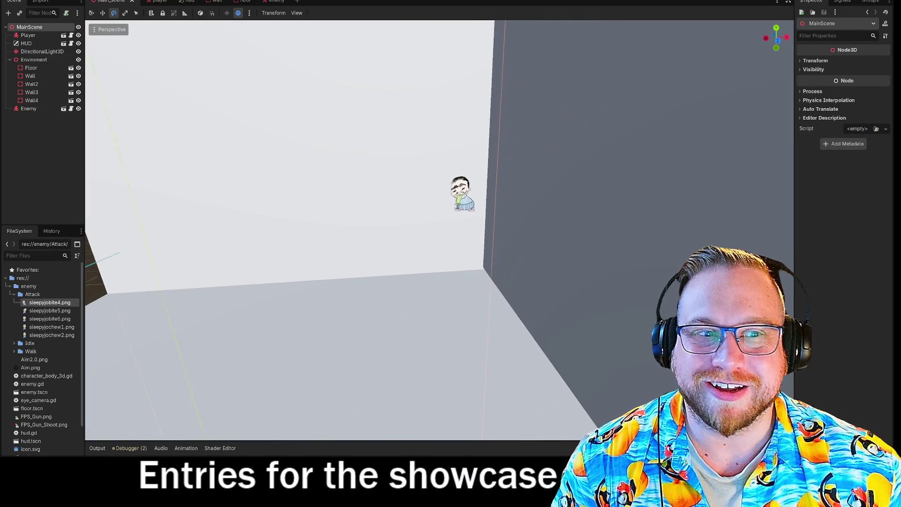
{"action": "key", "text": "s"}
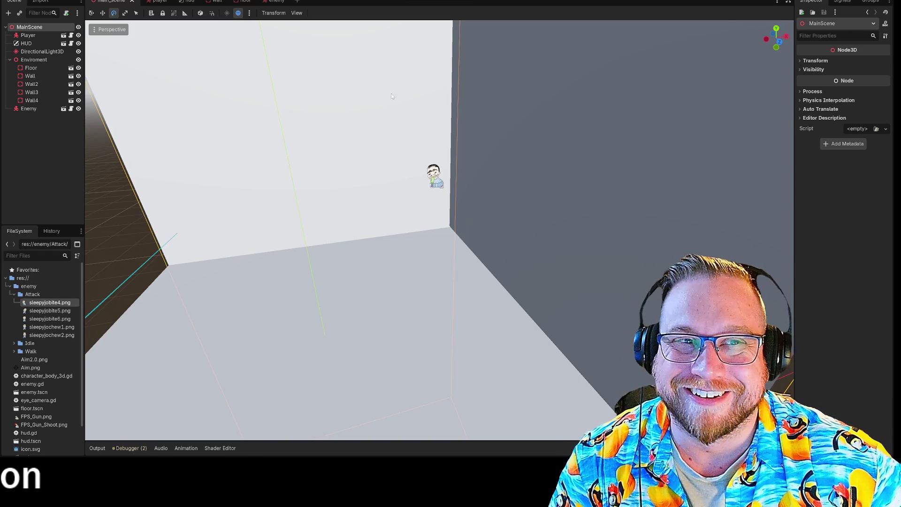
{"action": "left_click", "coordinate": [155, 3]}
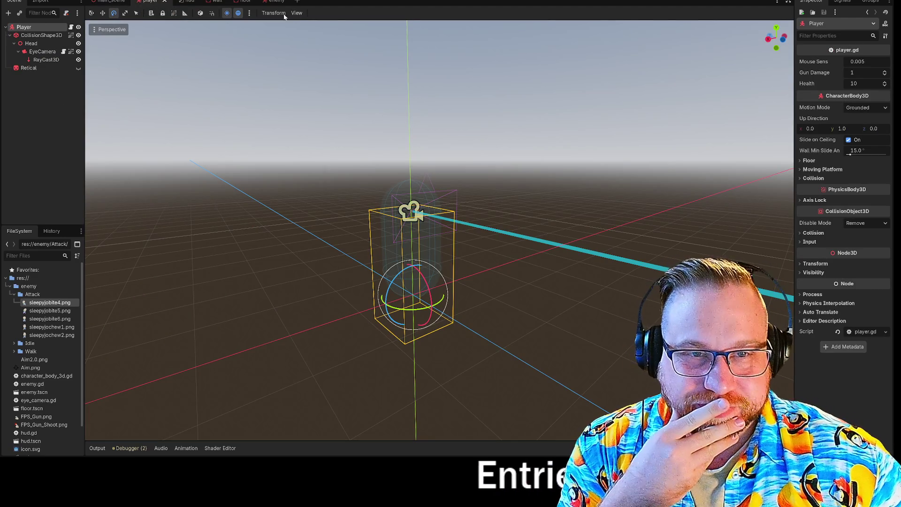
Step: In the enemy scene, preview the Attack animation, then set the sprite back to Walk
{"action": "left_click", "coordinate": [267, 4]}
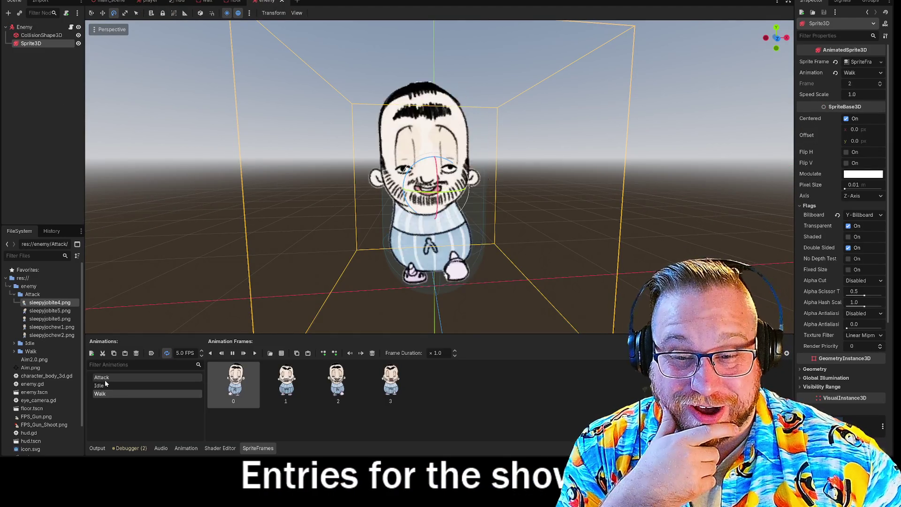
{"action": "left_click", "coordinate": [105, 379]}
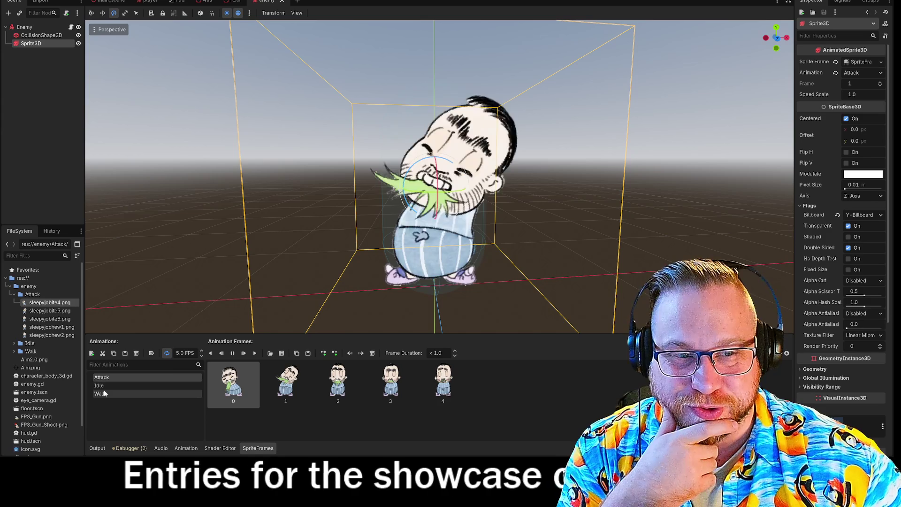
{"action": "left_click", "coordinate": [101, 393]}
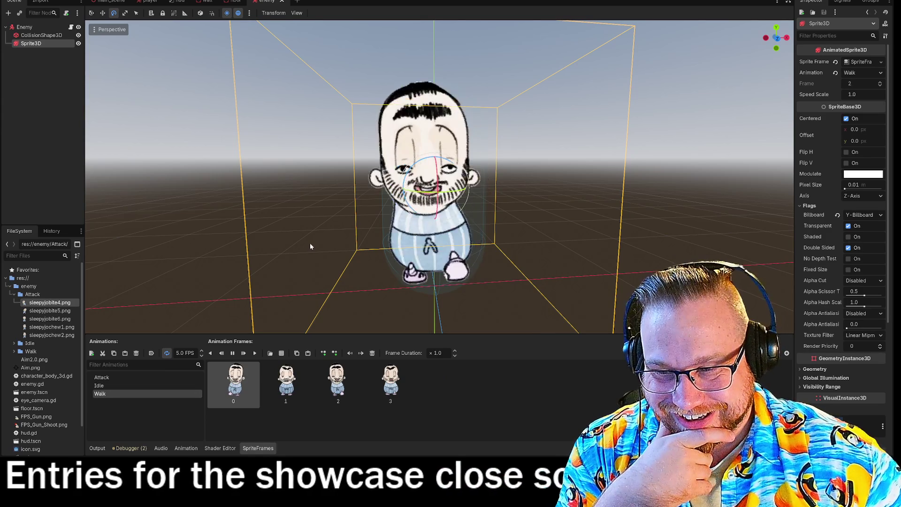